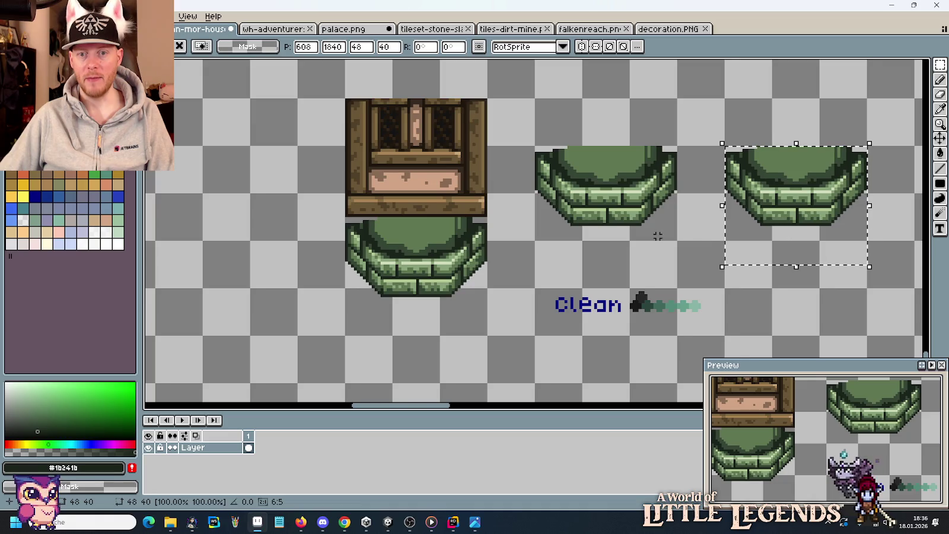
- Commit the pot copy in place and select the right-hand pot tile
key("ctrl+d")
left_click_drag(695, 263, 599, 184)
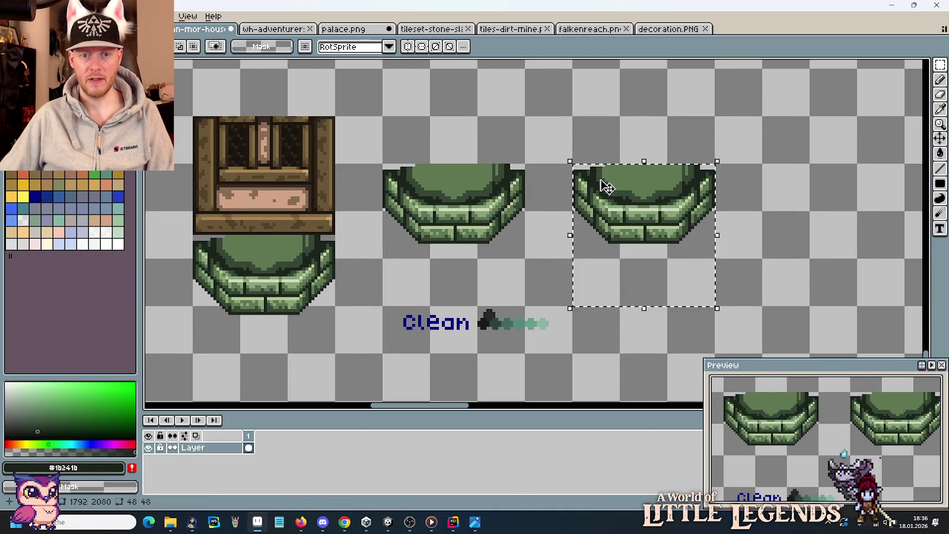
scroll(535, 273, "up", 1)
left_click_drag(535, 273, 423, 253)
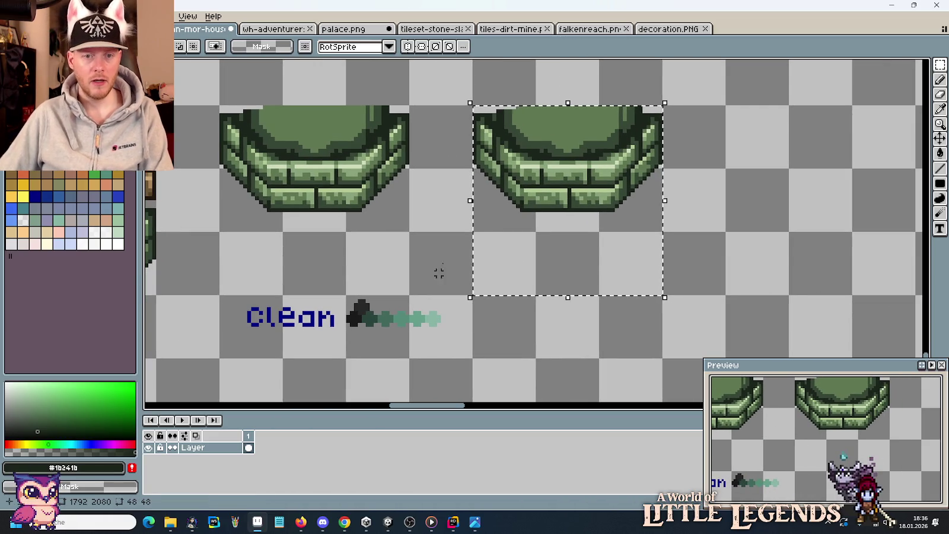
- Eyedrop the lightest Clean shade and pot greens, painting the right pot in light teal
key("i")
left_click(548, 162)
left_click(440, 319)
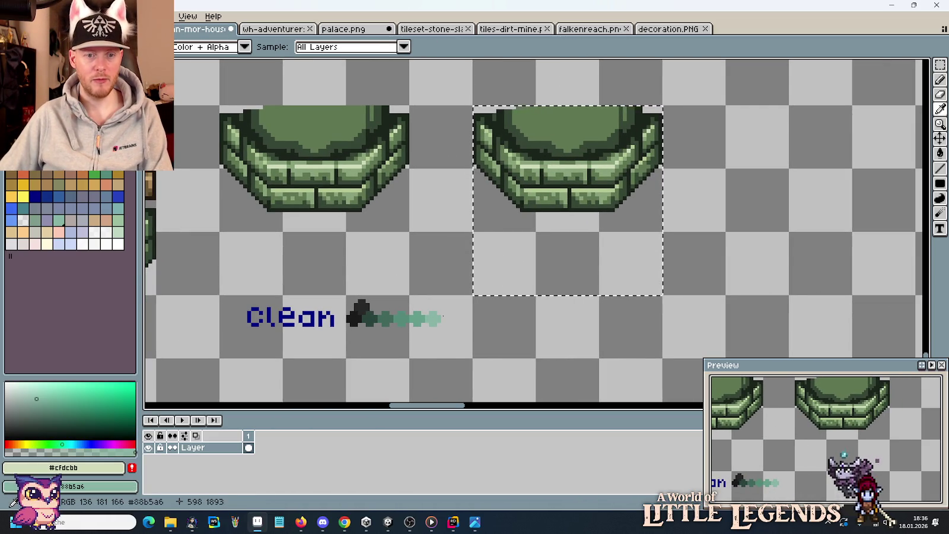
key("b")
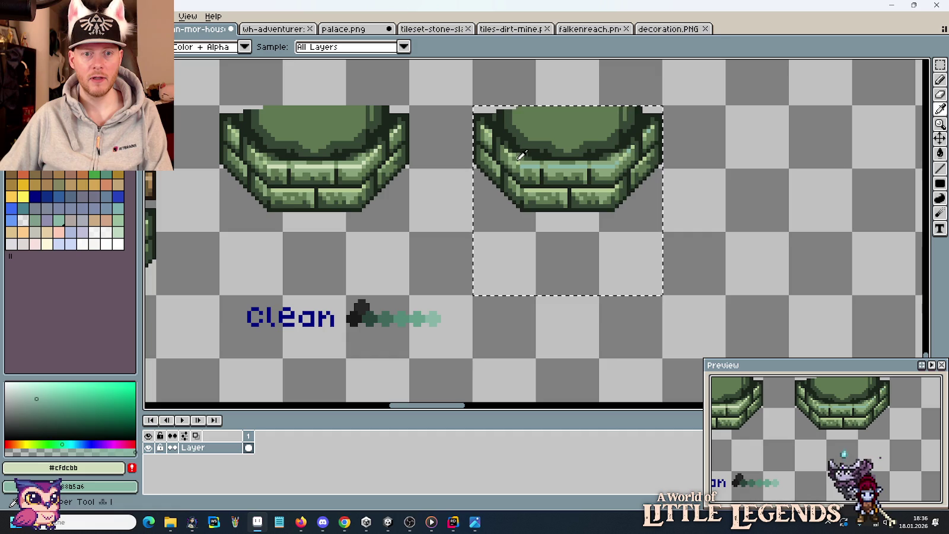
left_click(521, 152, "alt")
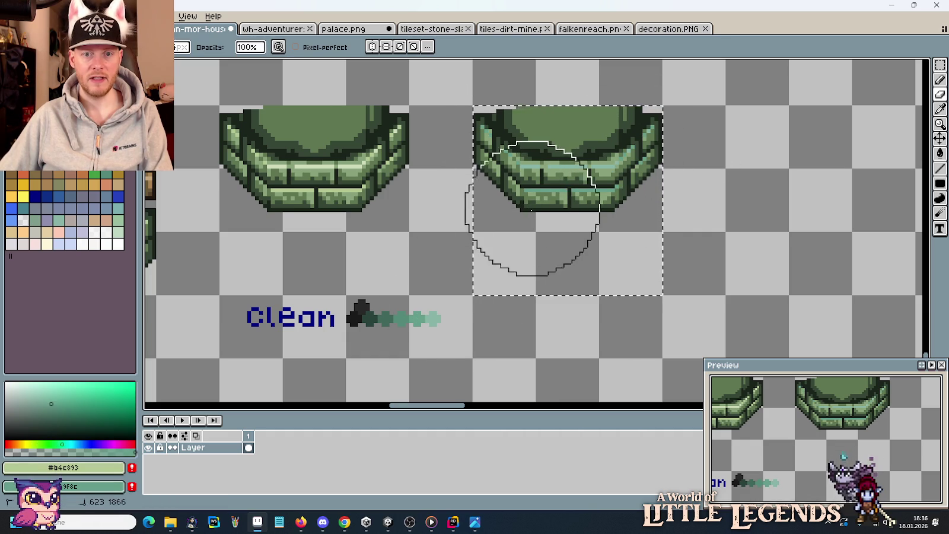
key("alt")
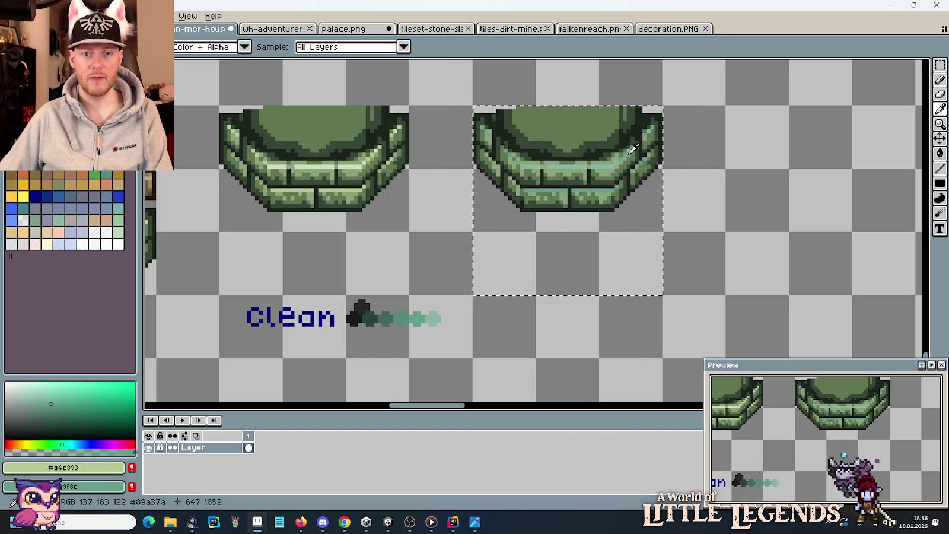
left_click(614, 156, "alt")
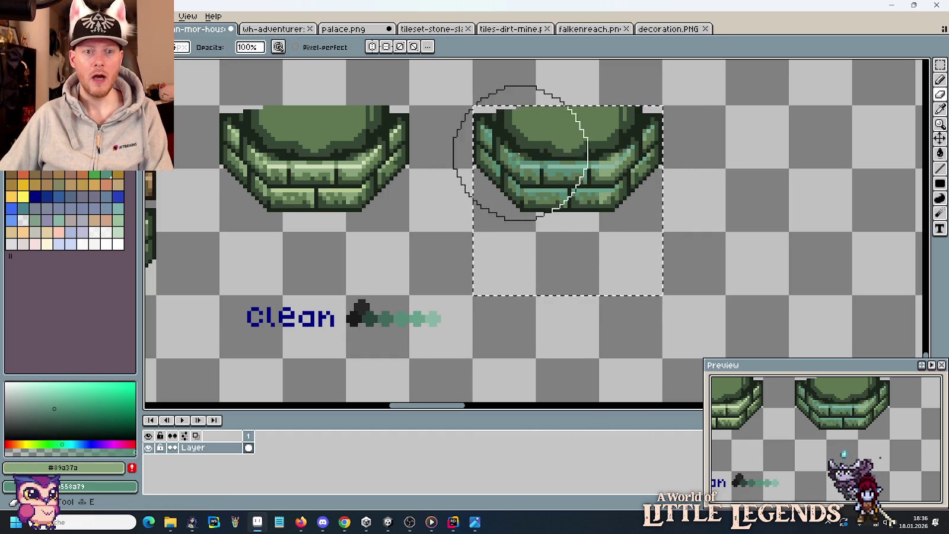
key("alt")
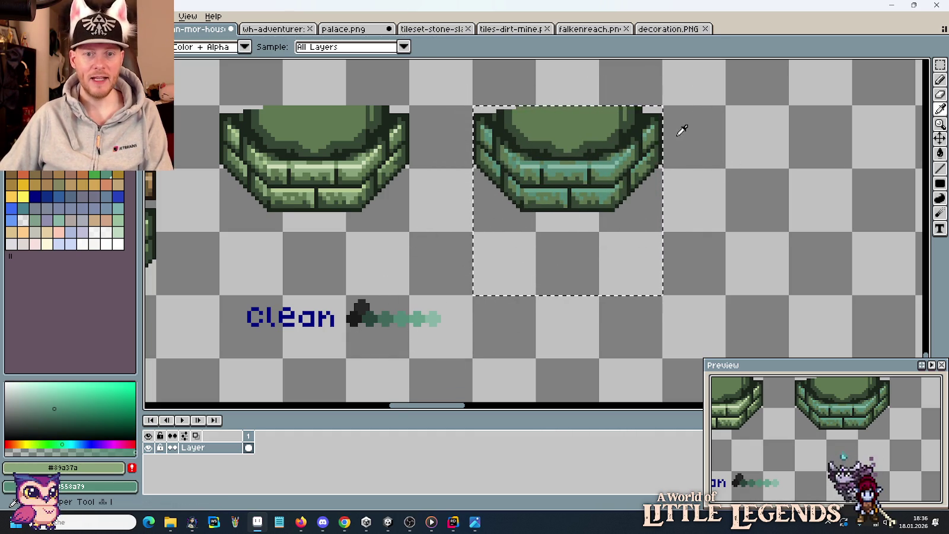
left_click(657, 132, "alt")
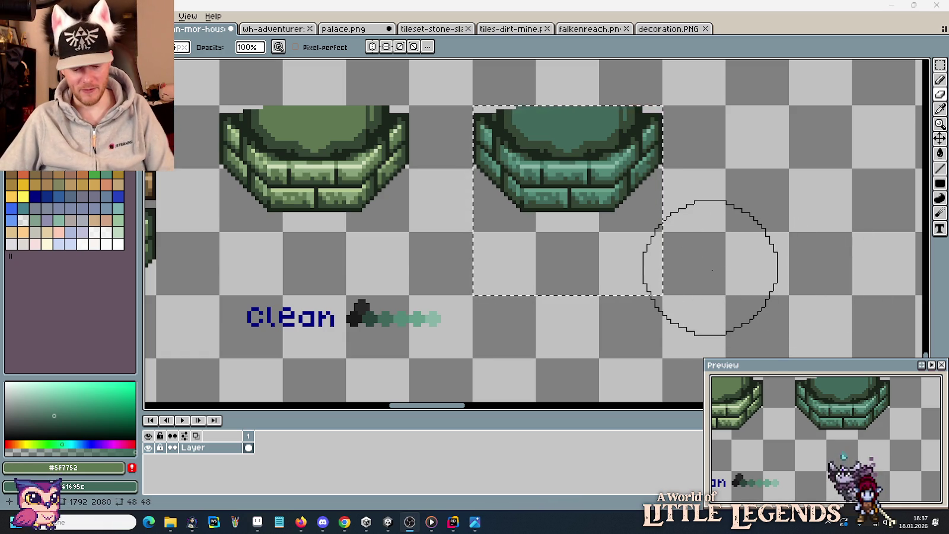
- Take a dark green primary and dark teal secondary colour and paint the pot's shading
scroll(682, 252, "left", 1)
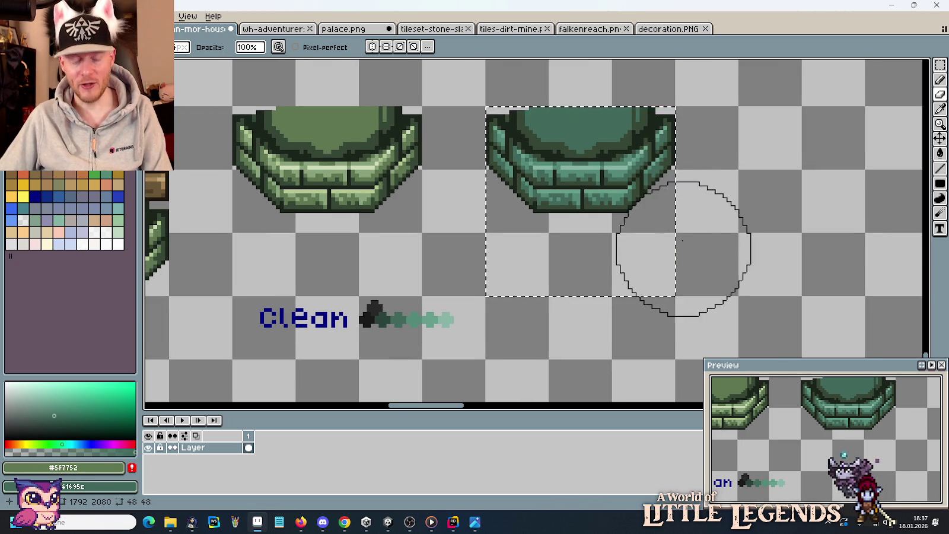
scroll(589, 179, "up", 2)
scroll(589, 179, "up", 2)
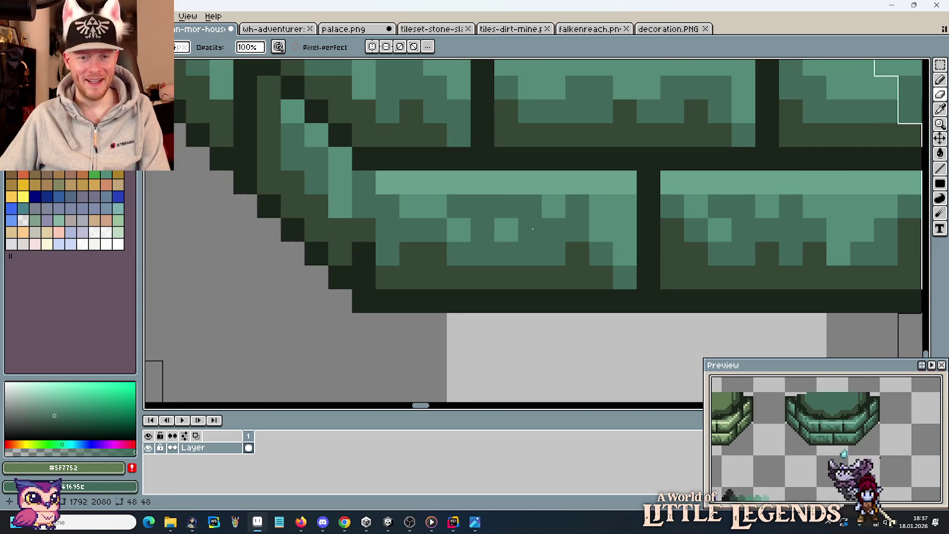
left_click(534, 269, "alt")
scroll(534, 269, "down", 3)
scroll(522, 264, "down", 1)
left_click_drag(522, 265, 653, 187)
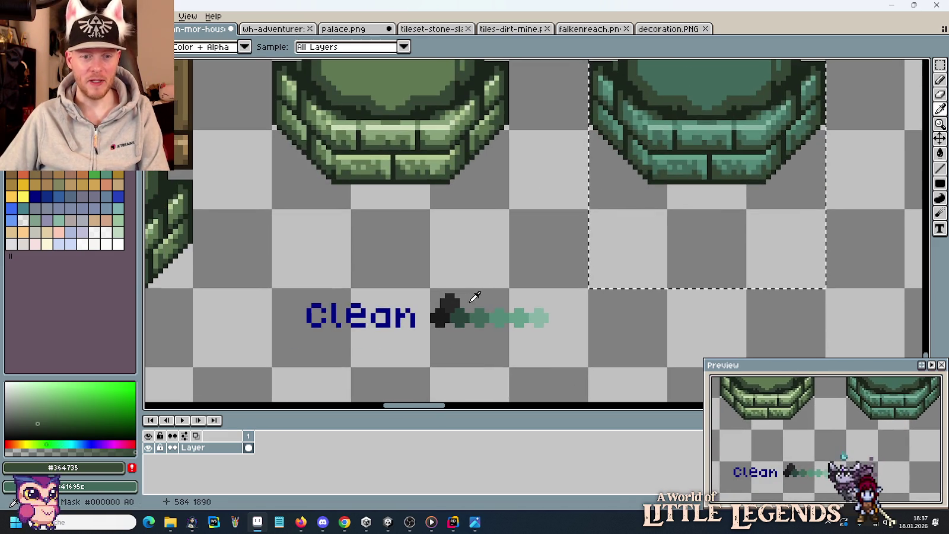
right_click(656, 195)
scroll(658, 244, "up", 2)
key("b")
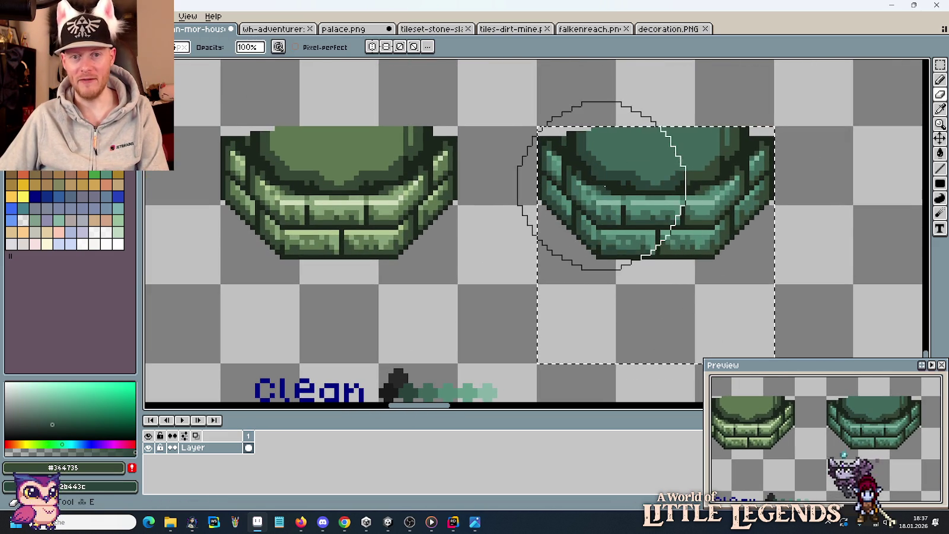
- Paint outlines with the darkest Clean shade and near-black, then deselect the pot
scroll(634, 242, "up", 2)
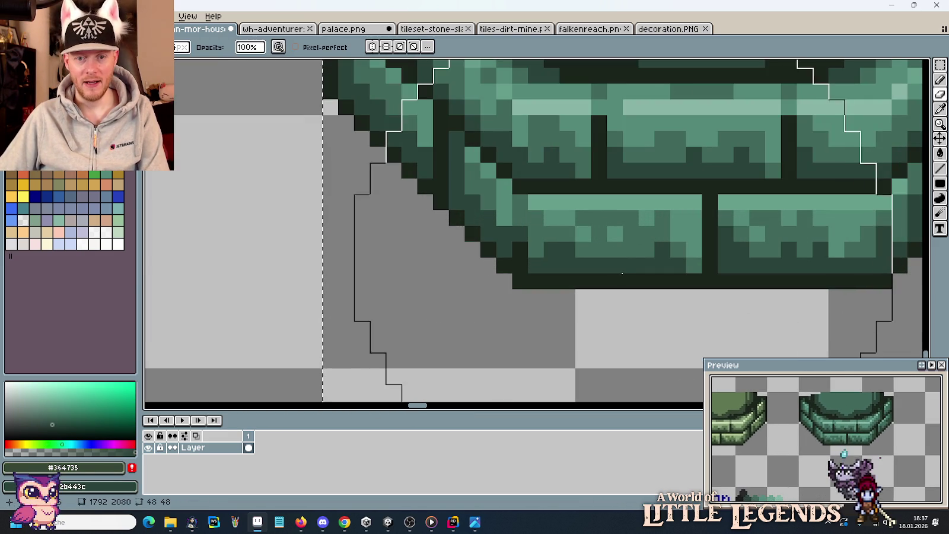
left_click(621, 275, "alt")
scroll(616, 277, "down", 2)
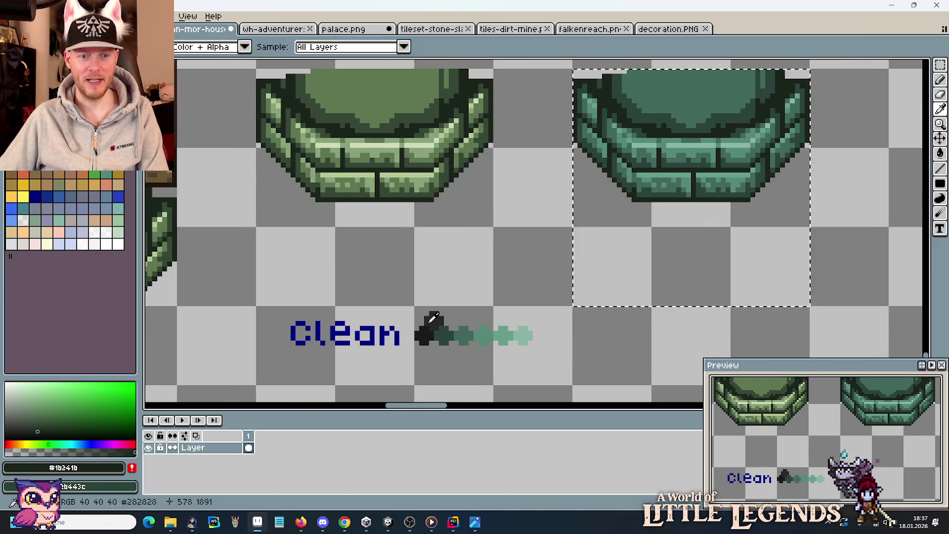
right_click(428, 333, "alt")
scroll(428, 333, "down", 1)
scroll(616, 255, "up", 1)
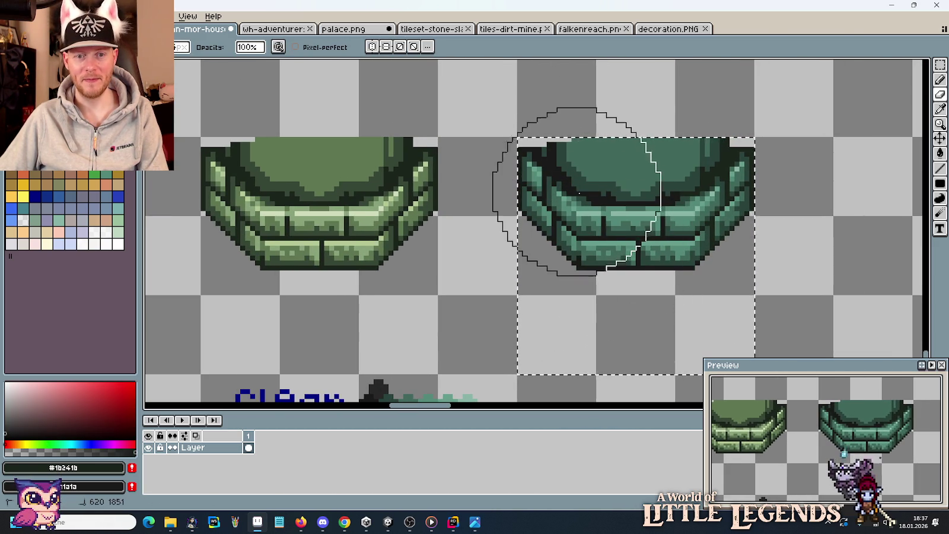
scroll(622, 242, "down", 1)
scroll(621, 241, "down", 1)
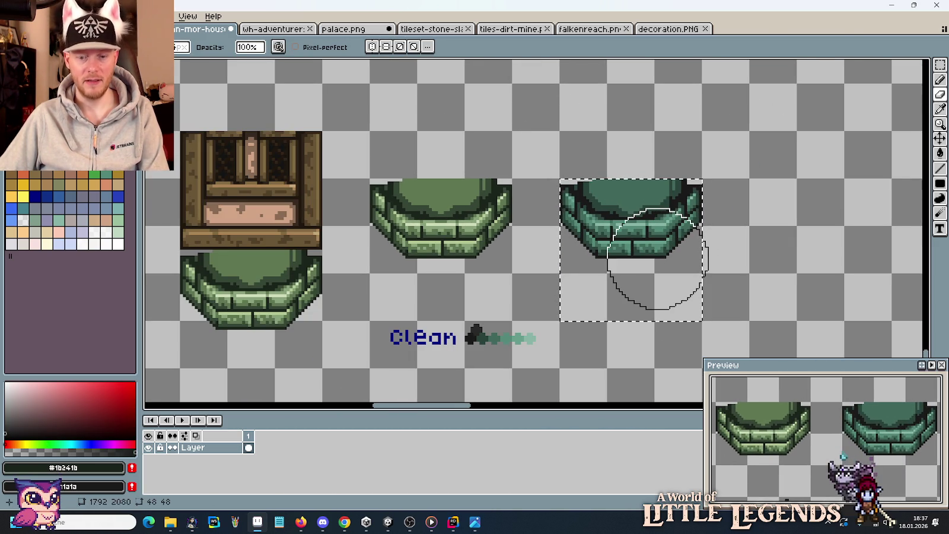
key("m")
key("ctrl+d")
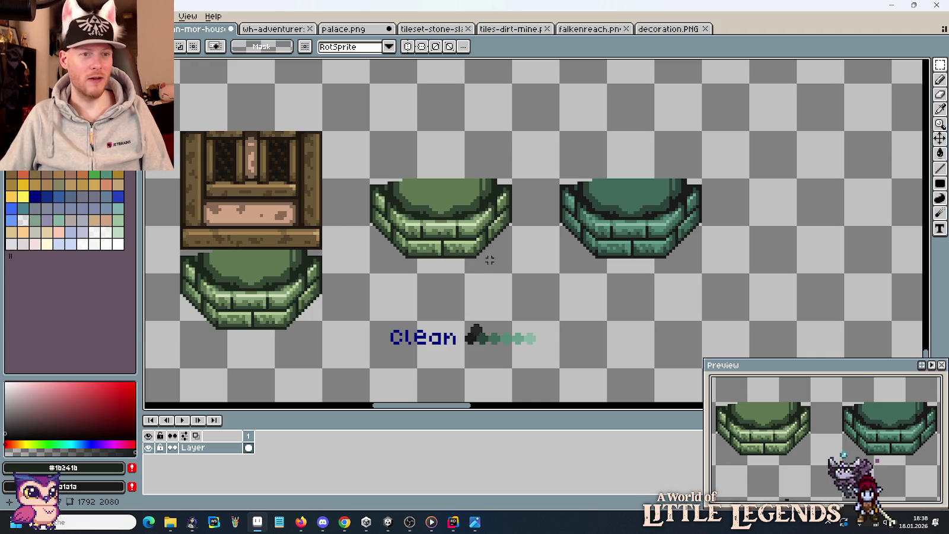
- On the palette sheet, clear the selection and view the Eisen, Gold, Holzkohle and Kupfer rows
key("ctrl+Tab")
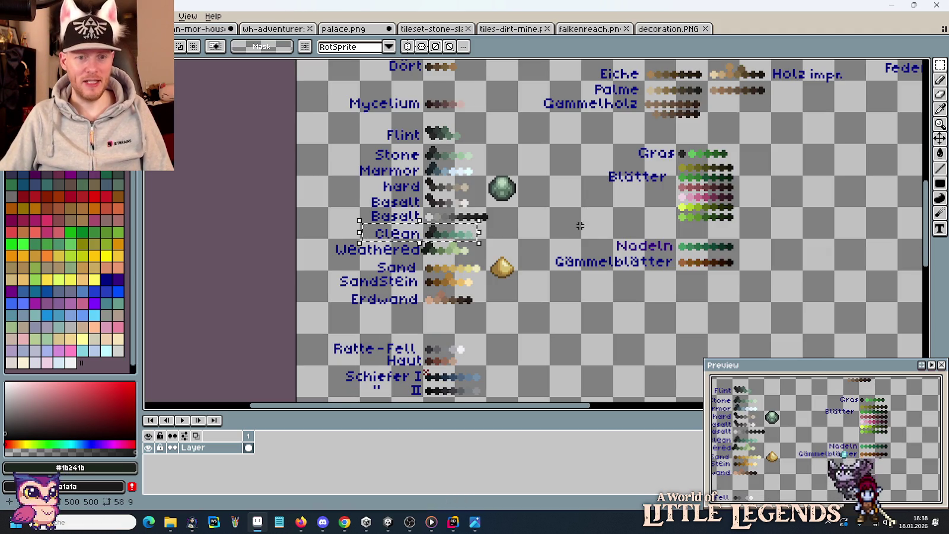
key("ctrl+d")
scroll(438, 181, "up", 1)
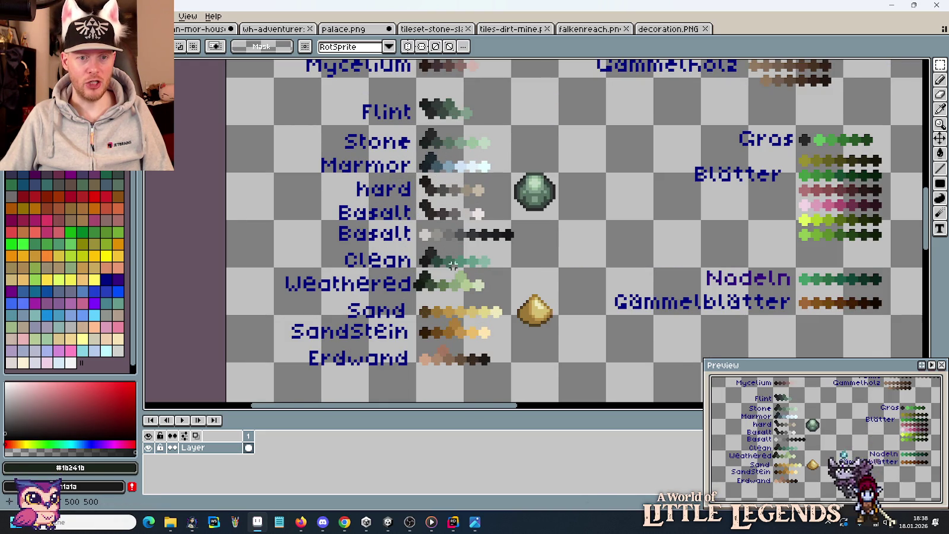
scroll(458, 225, "down", 1)
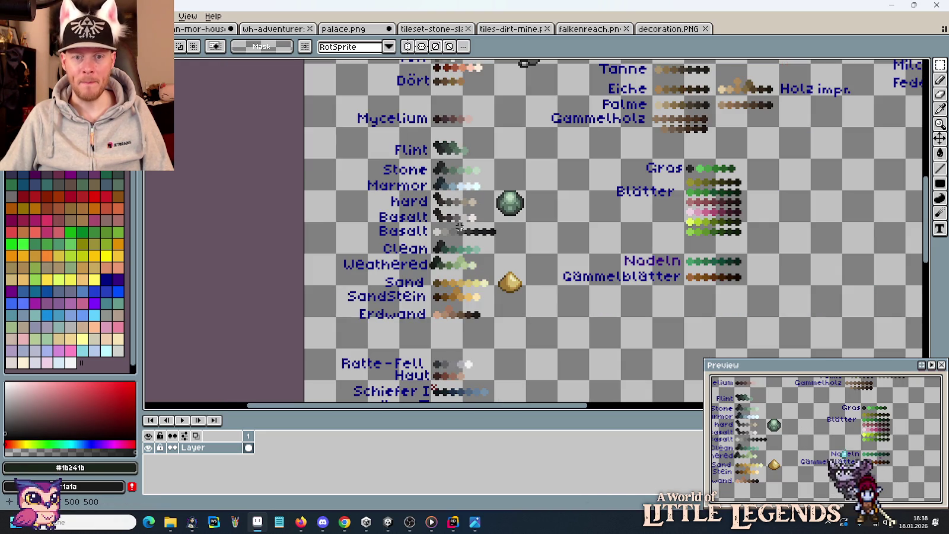
left_click_drag(453, 116, 447, 285)
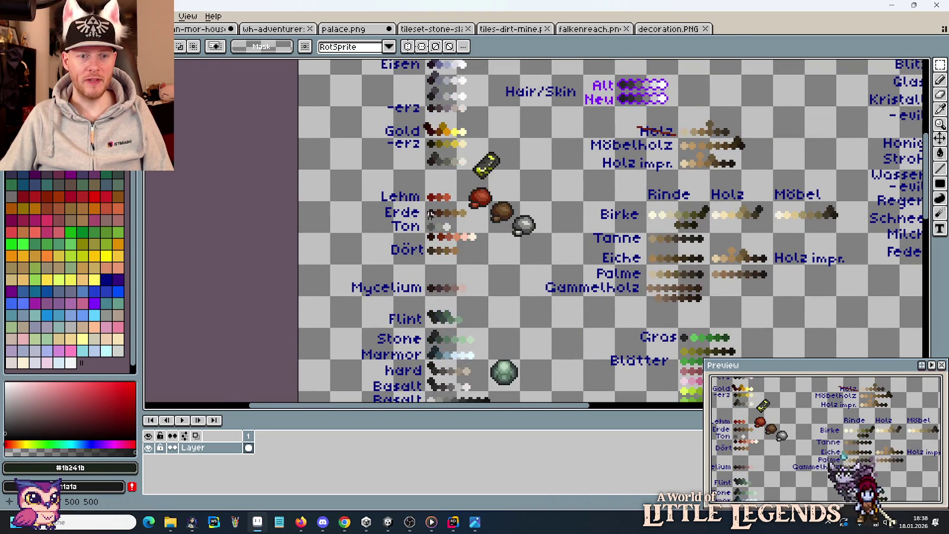
mouse_move(440, 149)
left_mouse_down()
mouse_move(451, 243)
mouse_move(426, 341)
left_mouse_up()
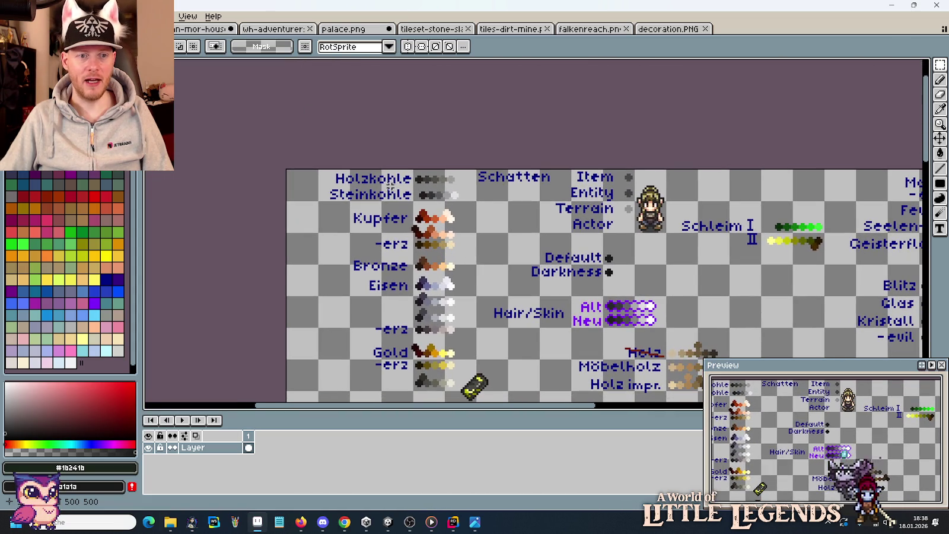
- Browse the Mana, Blitz, Leder, Milch, Feder, Rose and flower rows, returning to Marmor/stone
left_click_drag(667, 271, 361, 221)
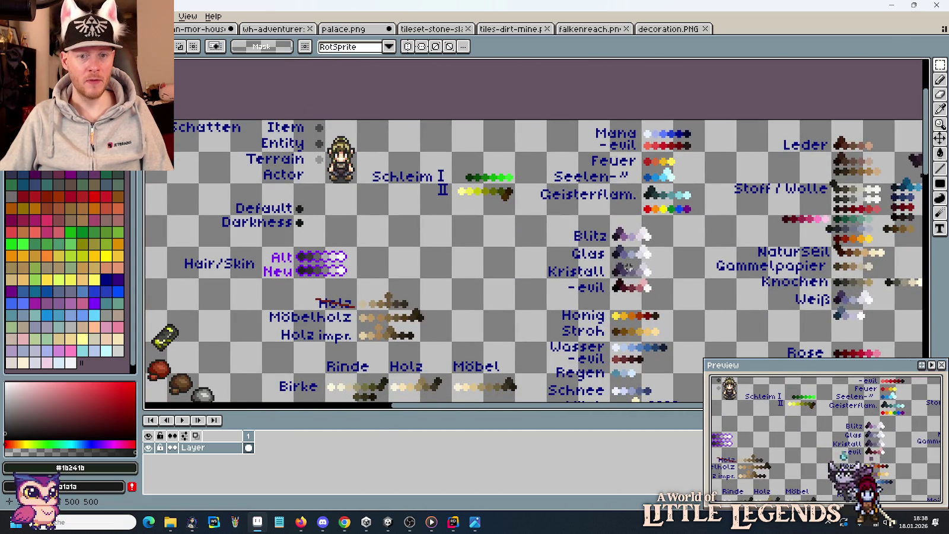
left_click_drag(628, 266, 529, 186)
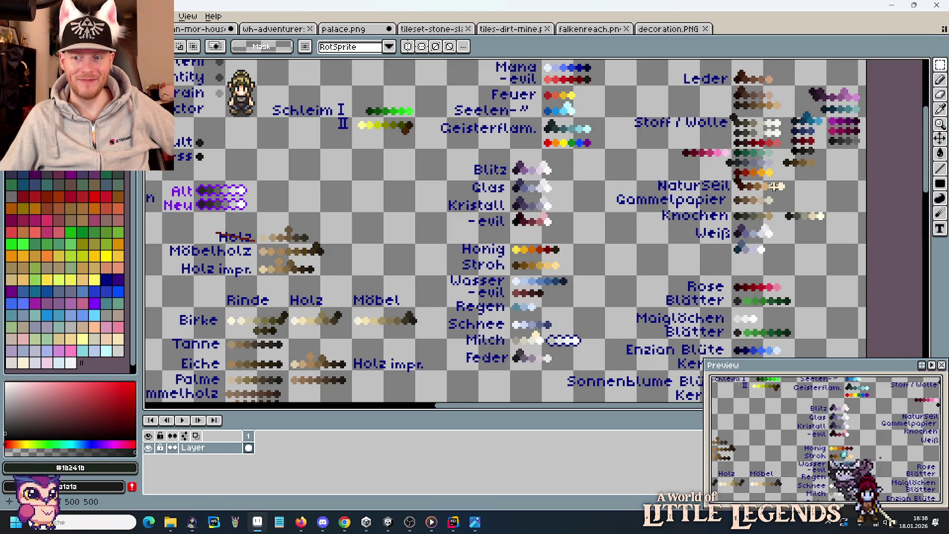
left_click_drag(668, 278, 591, 187)
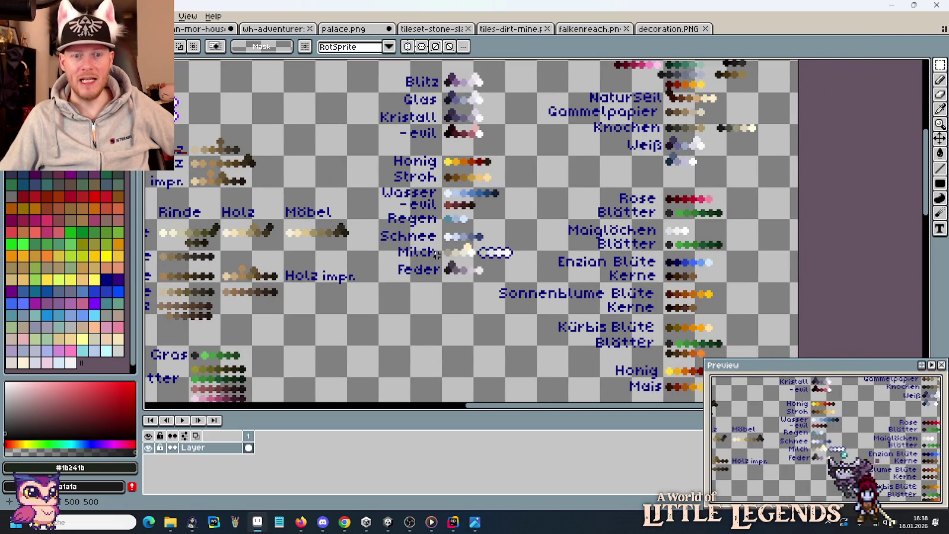
left_click_drag(376, 300, 643, 207)
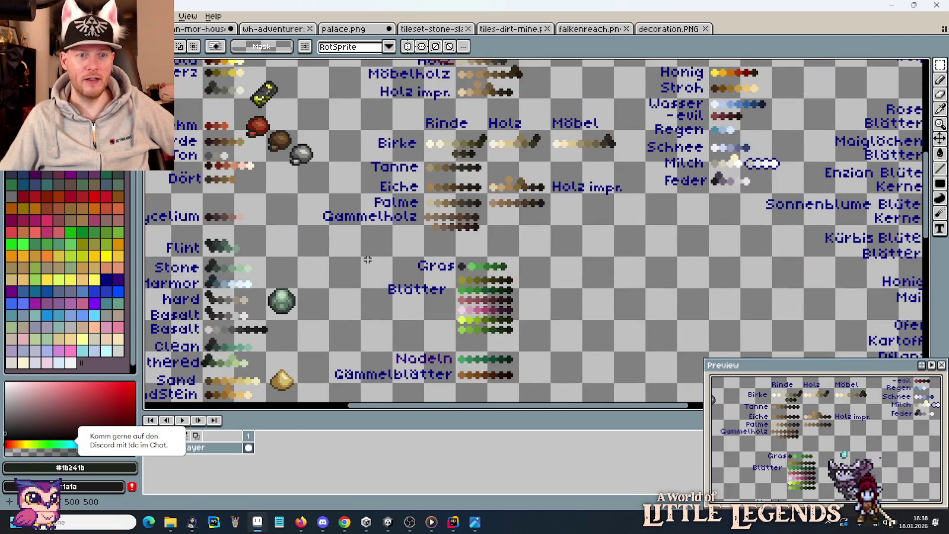
left_click_drag(369, 258, 527, 180)
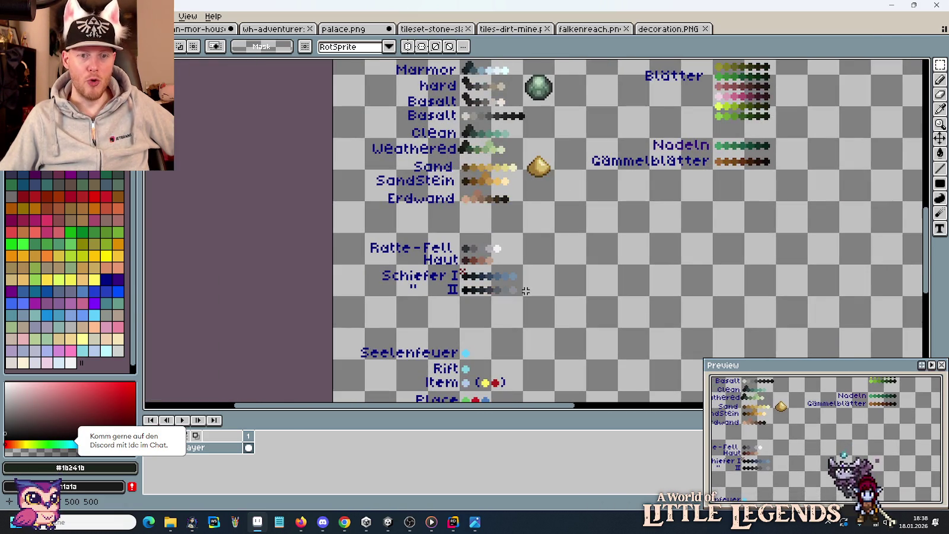
left_click_drag(525, 290, 523, 265)
scroll(507, 293, "up", 5)
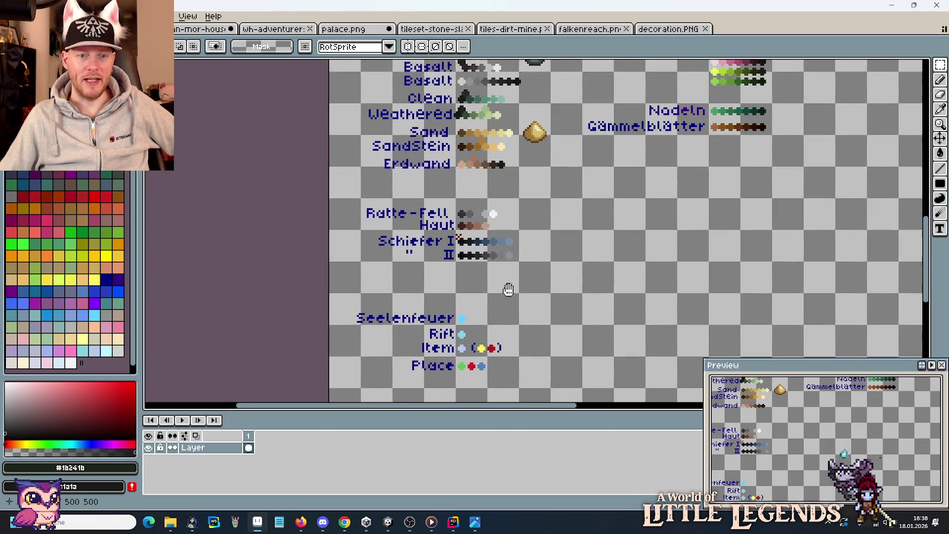
scroll(501, 273, "up", 4)
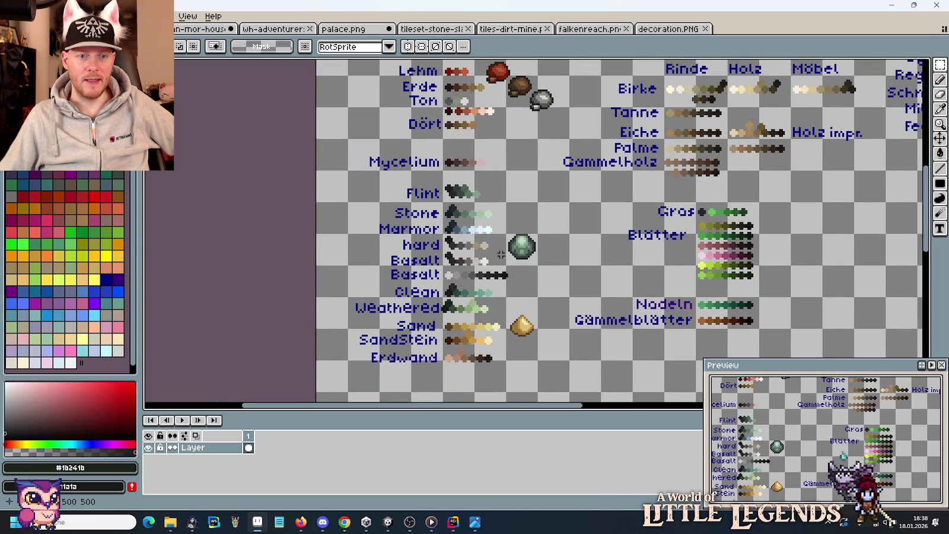
- Glance at the house tileset, then check the medieval house concept art
left_click(205, 31)
left_click(152, 29)
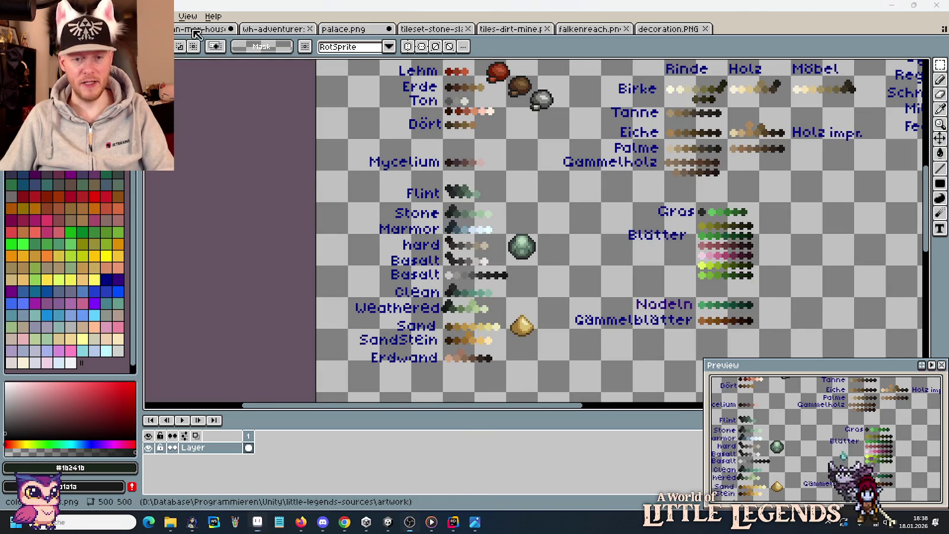
key("alt+Tab")
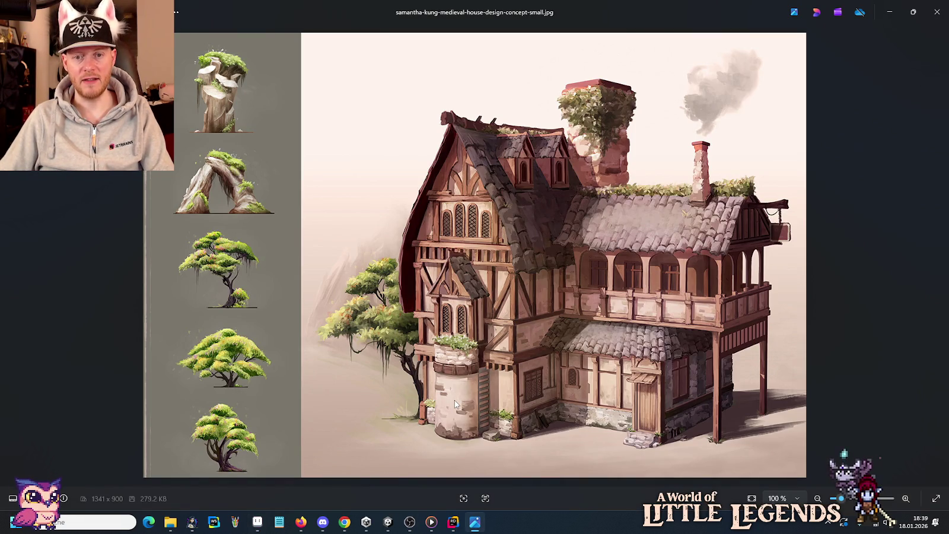
key("alt+Tab")
- Pan across the palette sheet's Hair/Skin, Leder and Stoff swatch columns
left_click_drag(501, 168, 499, 212)
left_click_drag(524, 137, 495, 255)
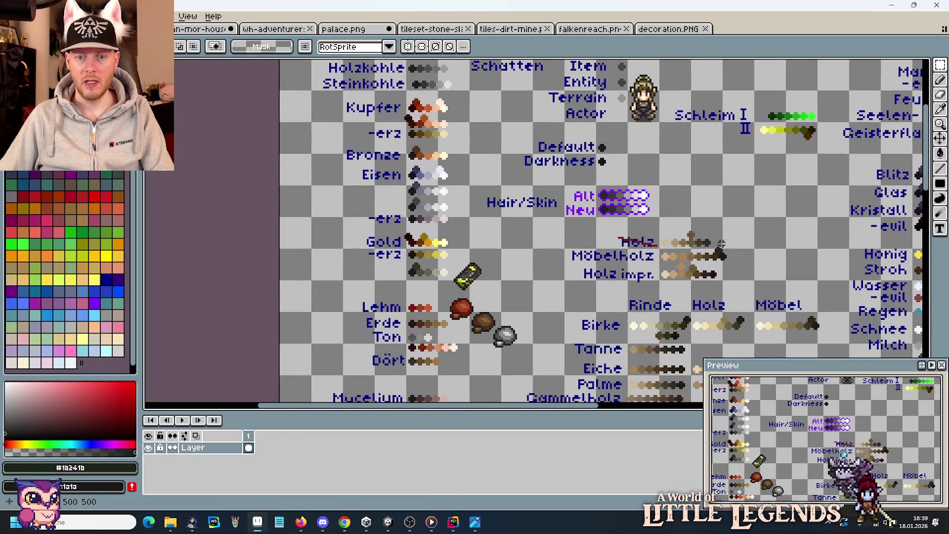
mouse_move(720, 243)
left_mouse_down()
mouse_move(608, 335)
mouse_move(540, 335)
left_mouse_up()
left_click_drag(734, 267, 421, 222)
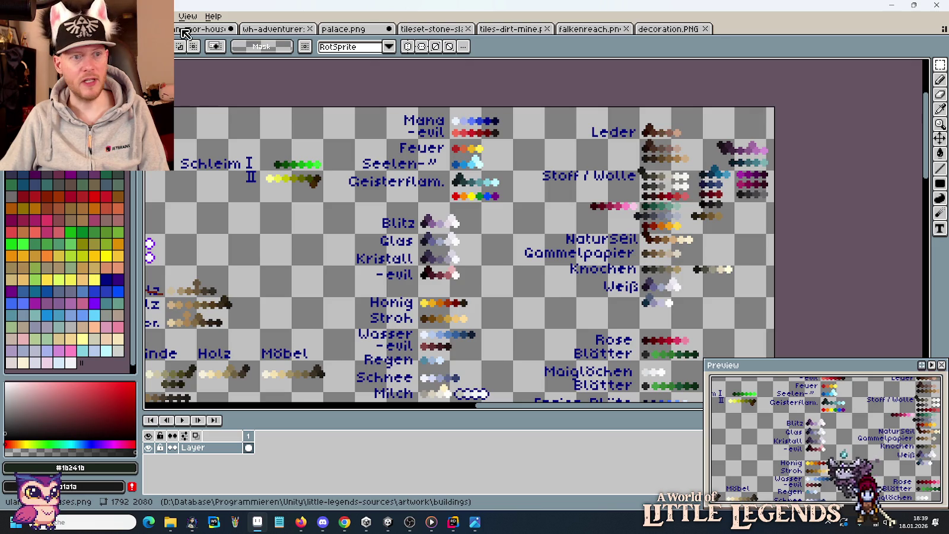
- On the house tileset, marquee the crate's pink plaster plank above the green stone
left_click(185, 31)
left_click_drag(291, 226, 464, 238)
left_click_drag(373, 203, 453, 237)
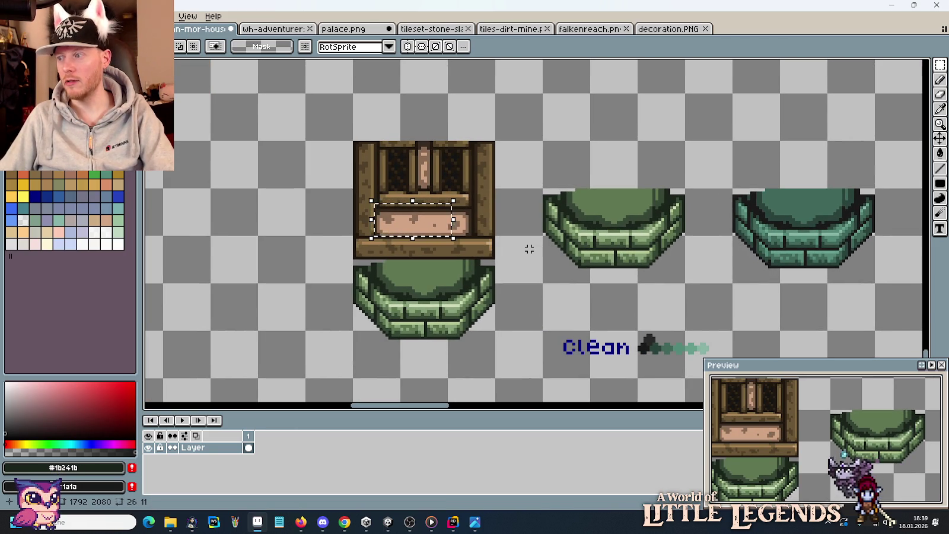
- Clear the plaster-strip selection and select the lower green stone piece
left_click(526, 249)
left_click_drag(482, 341, 512, 251)
mouse_move(361, 188)
left_mouse_down()
mouse_move(502, 239)
mouse_move(527, 261)
left_mouse_up()
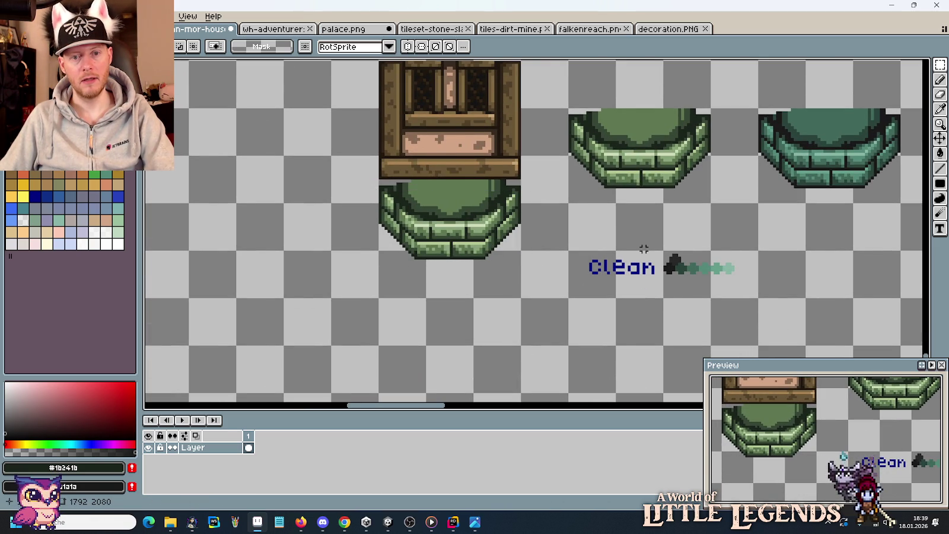
scroll(643, 248, "down", 2)
scroll(628, 254, "down", 2)
scroll(519, 345, "up", 3)
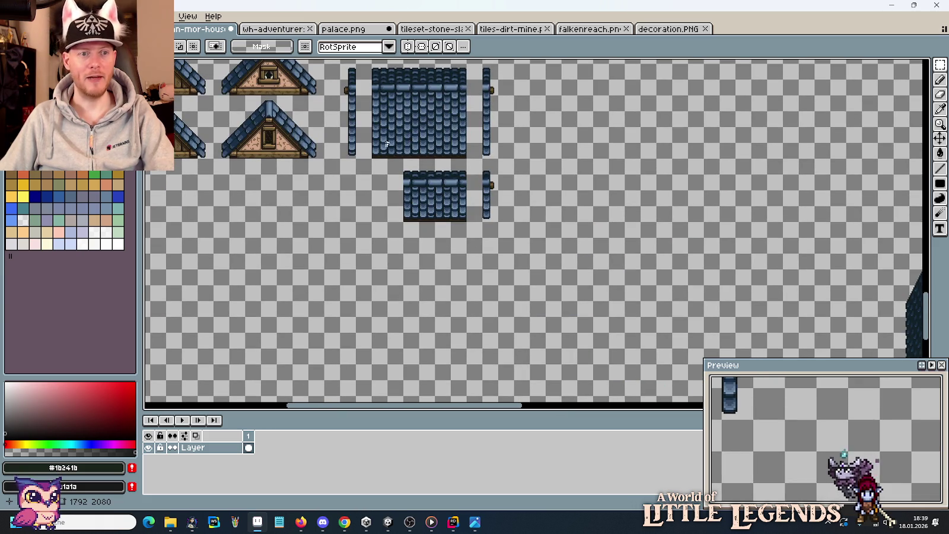
scroll(417, 173, "down", 2)
- Select one plain plaster wall tile near the sheet's top-left corner for the palette sheet
mouse_move(416, 172)
left_mouse_down()
mouse_move(487, 302)
mouse_move(487, 409)
mouse_move(542, 125)
mouse_move(536, 200)
left_mouse_up()
scroll(487, 303, "up", 2)
scroll(487, 409, "down", 1)
scroll(536, 200, "up", 2)
left_click_drag(424, 145, 501, 252)
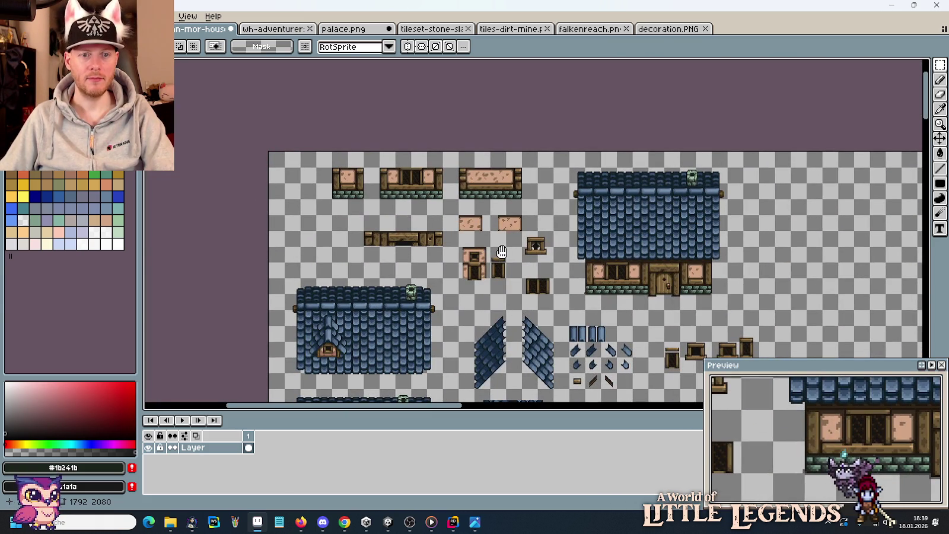
scroll(502, 252, "up", 3)
left_click_drag(527, 131, 519, 126)
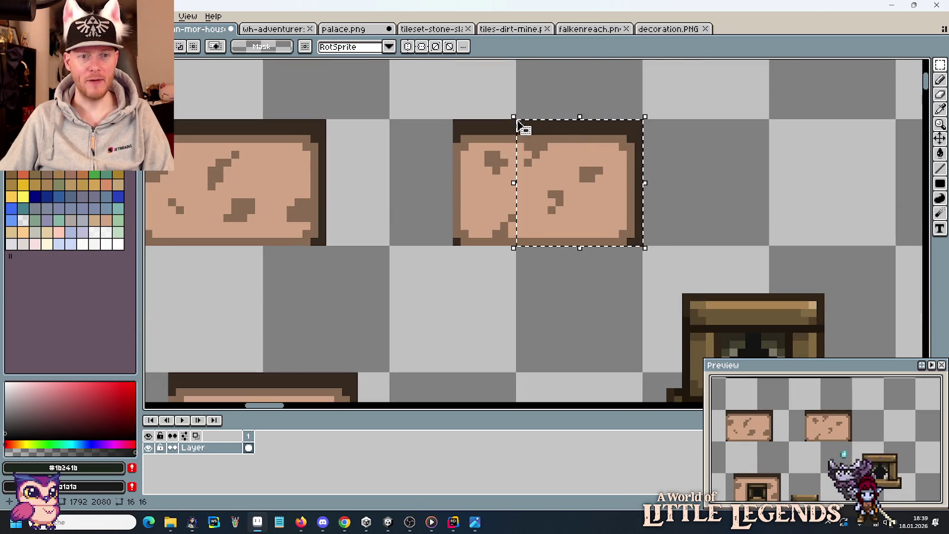
key("ctrl+Tab")
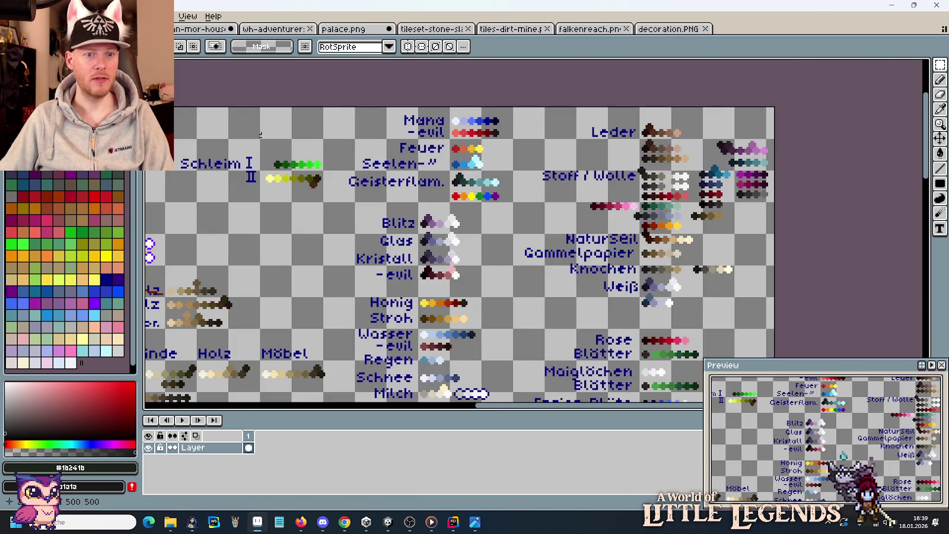
- Bring the palette sheet's earth colour rows into view
scroll(453, 166, "up", 2)
scroll(454, 166, "up", 1)
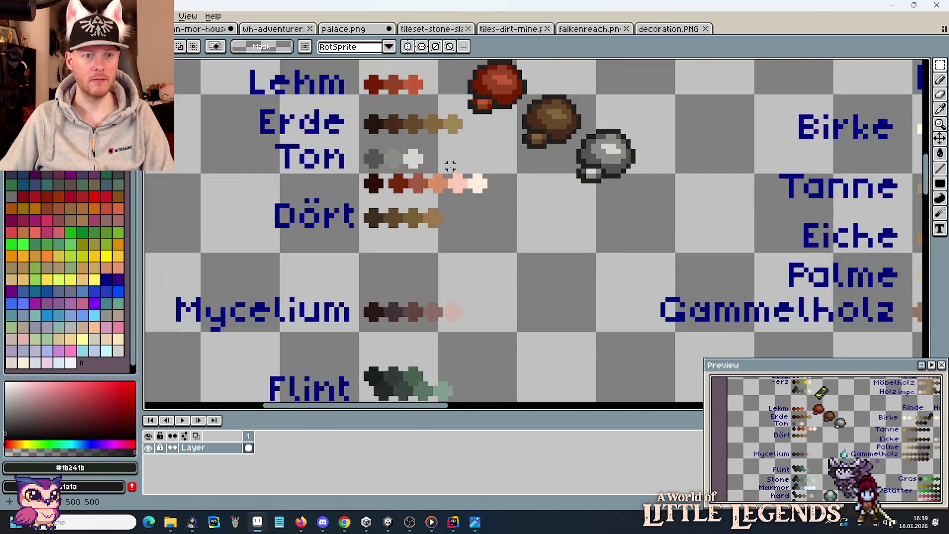
scroll(452, 172, "up", 1)
left_click_drag(451, 173, 565, 281)
scroll(568, 284, "down", 2)
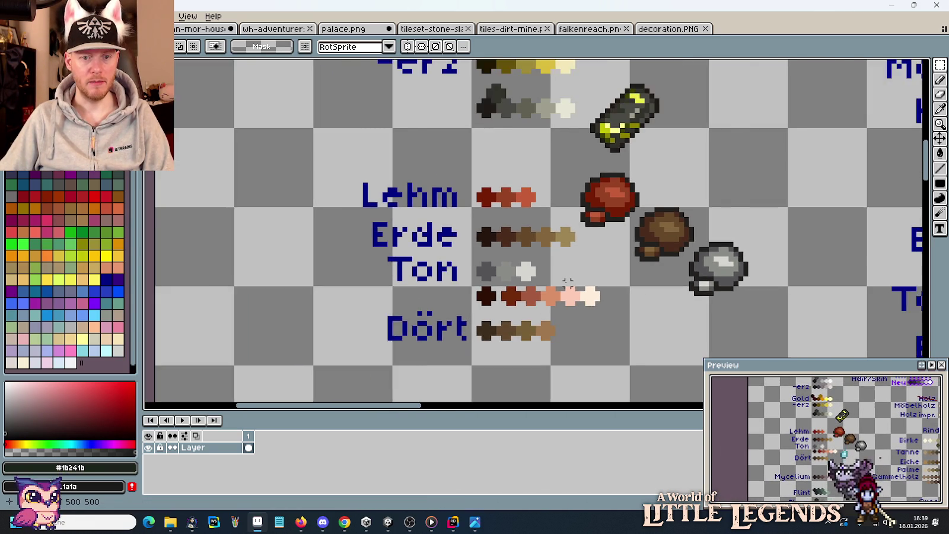
scroll(568, 284, "down", 1)
scroll(493, 216, "down", 5)
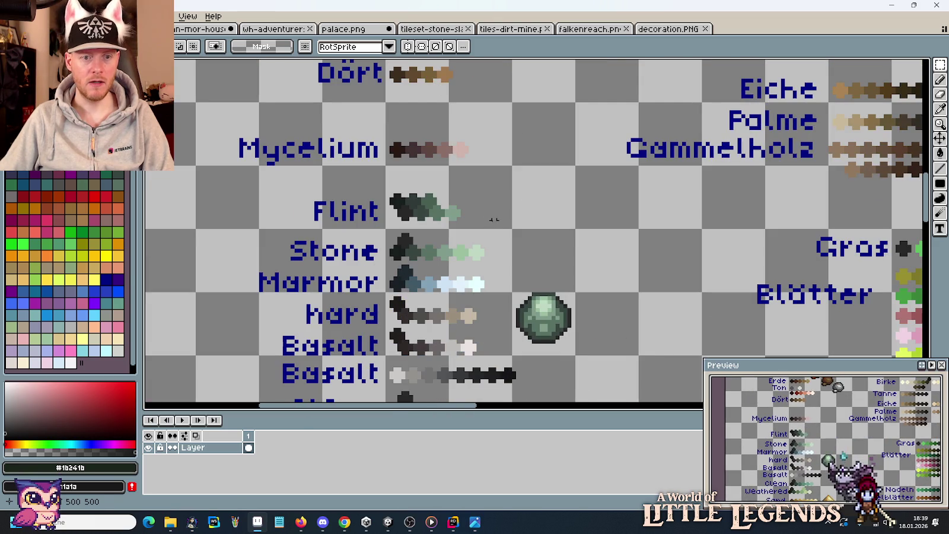
- Paste the plaster tile beside the earth swatches to compare, then discard it
key("ctrl+v")
mouse_move(548, 243)
left_mouse_down()
mouse_move(497, 230)
mouse_move(471, 321)
mouse_move(457, 264)
mouse_move(395, 261)
mouse_move(596, 259)
left_mouse_up()
scroll(487, 149, "up", 3)
scroll(457, 263, "up", 3)
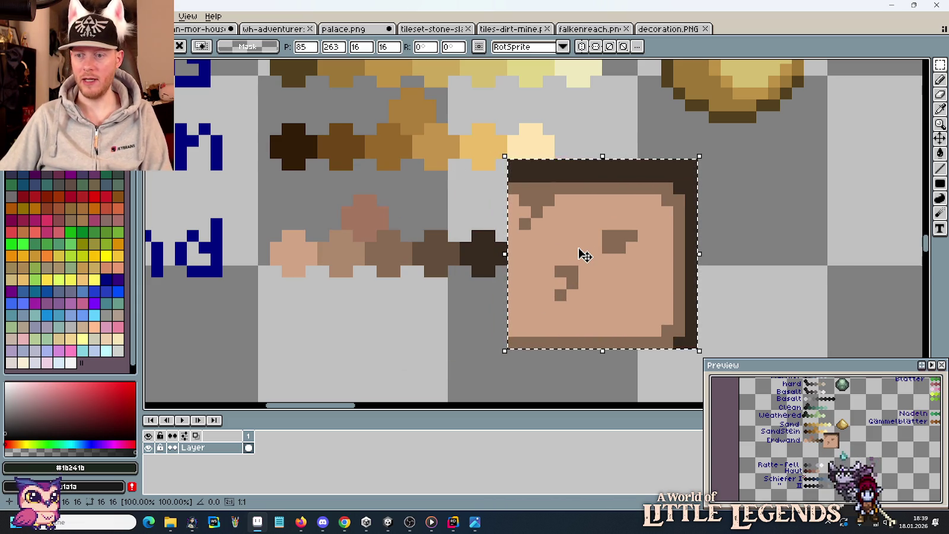
key("Escape")
scroll(583, 233, "down", 3)
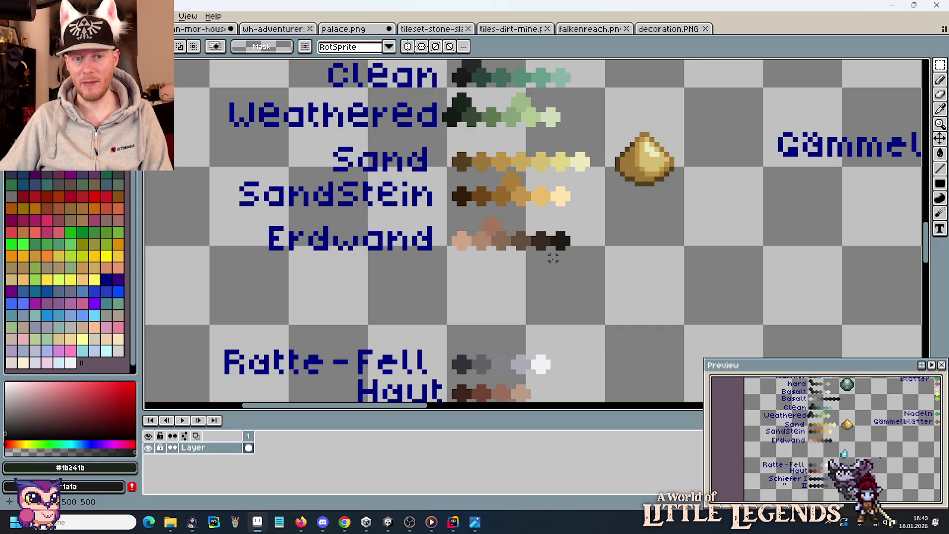
- Select the Erdwand label and ramp, consult the concept art, and go to the tileset
left_click_drag(585, 259, 249, 211)
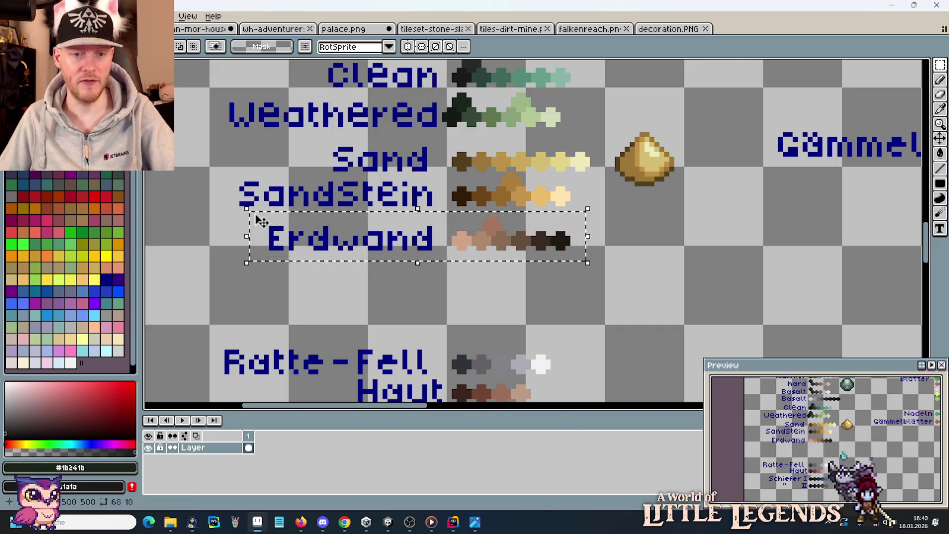
key("alt+Tab")
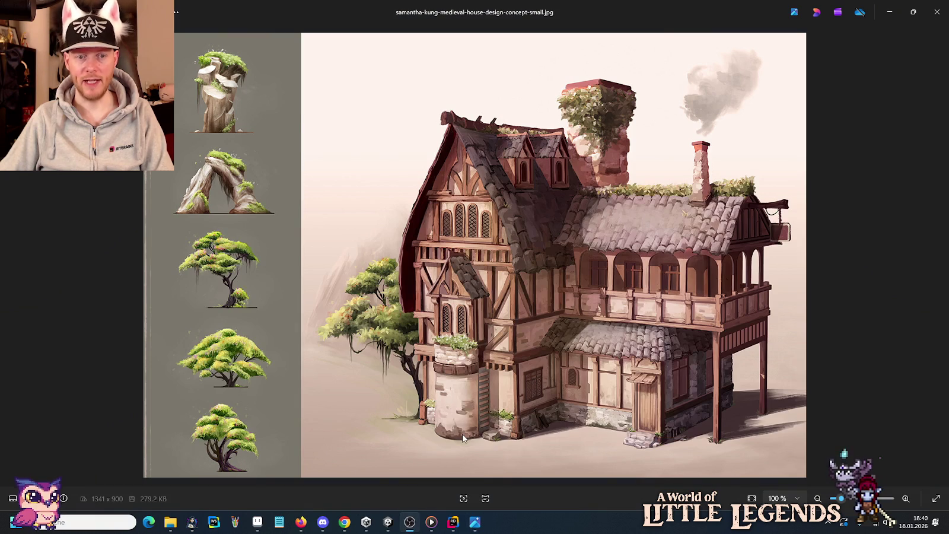
key("alt+Tab")
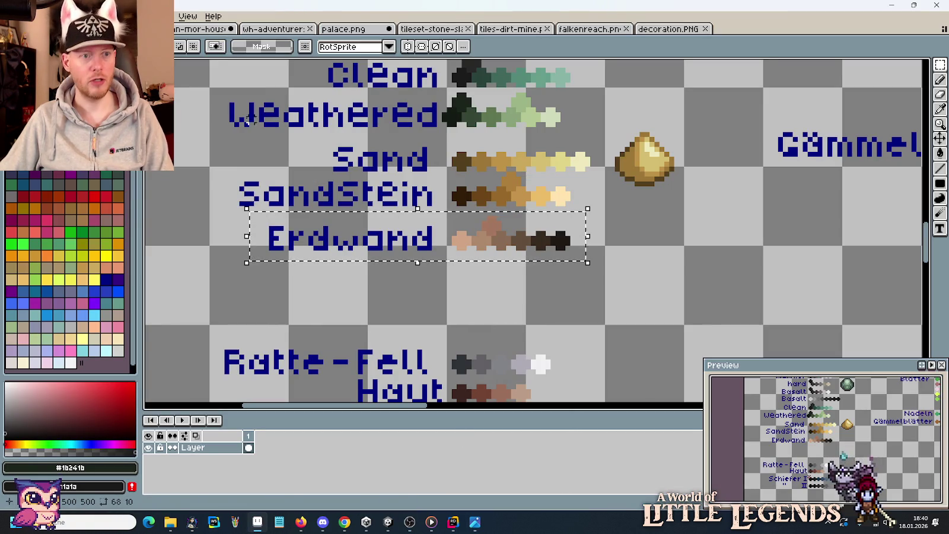
key("ctrl+Tab")
- Zoom and pan the tileset to the house and green stone pieces
scroll(371, 312, "down", 1)
scroll(382, 342, "down", 2)
scroll(382, 342, "down", 1)
scroll(417, 265, "down", 2)
scroll(416, 265, "up", 1)
scroll(394, 111, "up", 1)
scroll(393, 111, "down", 5)
scroll(617, 255, "down", 5)
scroll(403, 205, "up", 3)
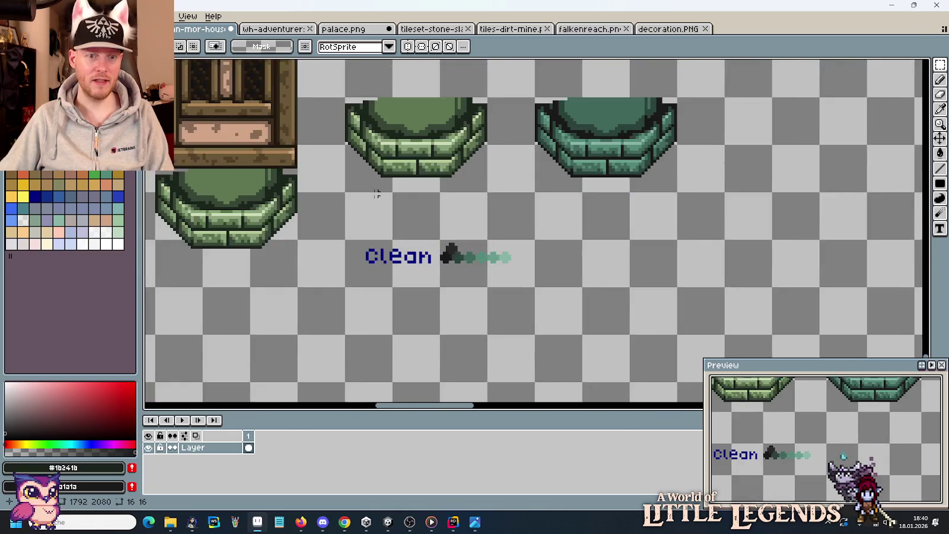
left_click_drag(403, 205, 662, 270)
left_click_drag(438, 227, 360, 152)
- Paste the Erdwand row below the Clean swatches, commit it, then select a green arch tile
key("ctrl+v")
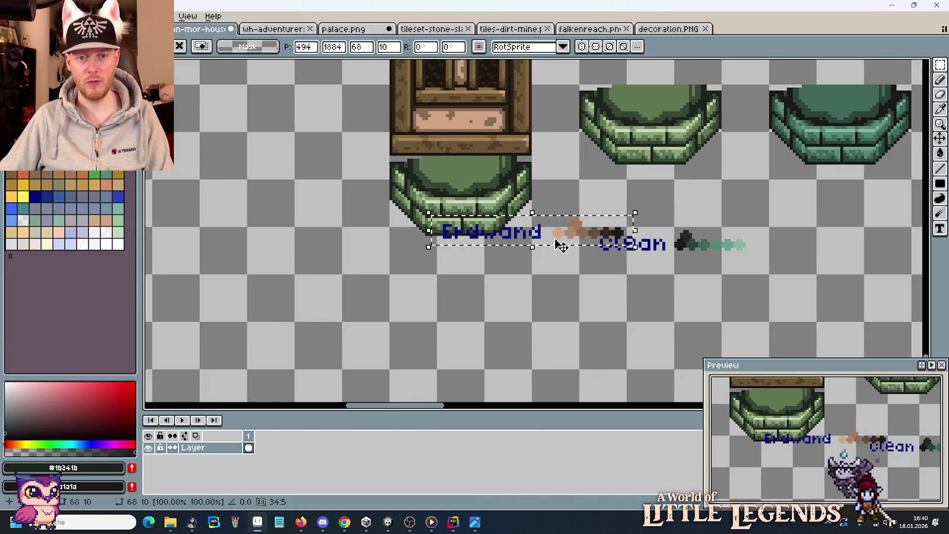
left_click_drag(561, 245, 708, 305)
left_click(627, 224)
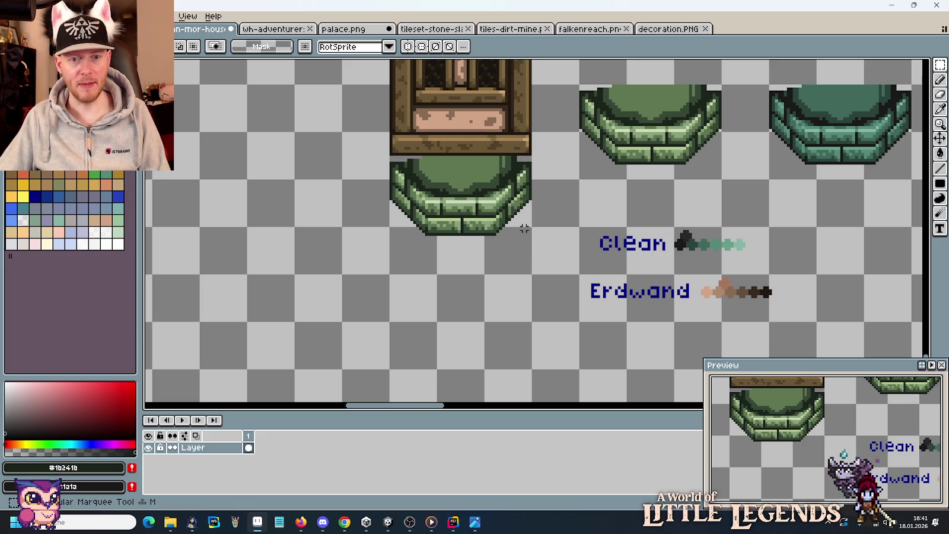
left_click_drag(517, 245, 409, 174)
- Duplicate the green stone arch piece lower down on the sheet and deselect it
left_click(414, 193)
left_click_drag(681, 153, 619, 114)
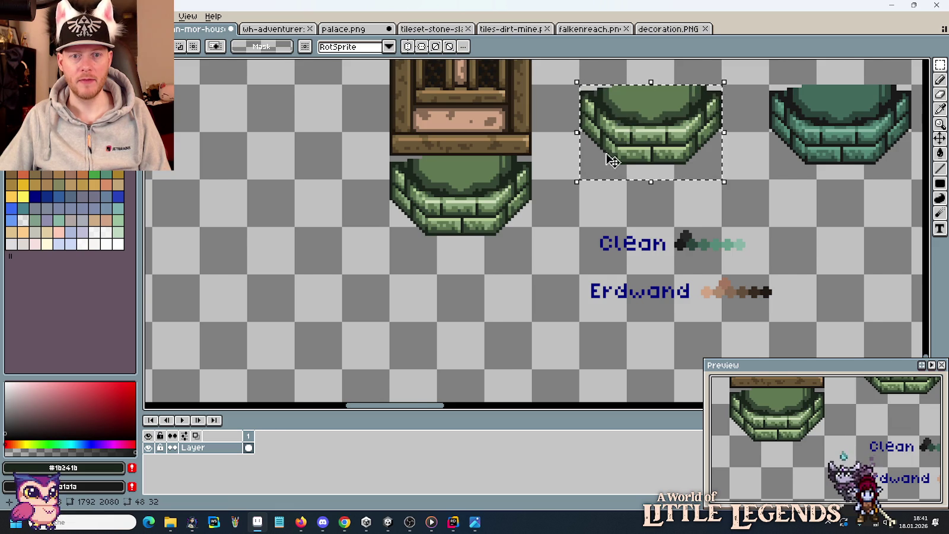
scroll(611, 160, "down", 1)
left_click_drag(653, 160, 528, 319)
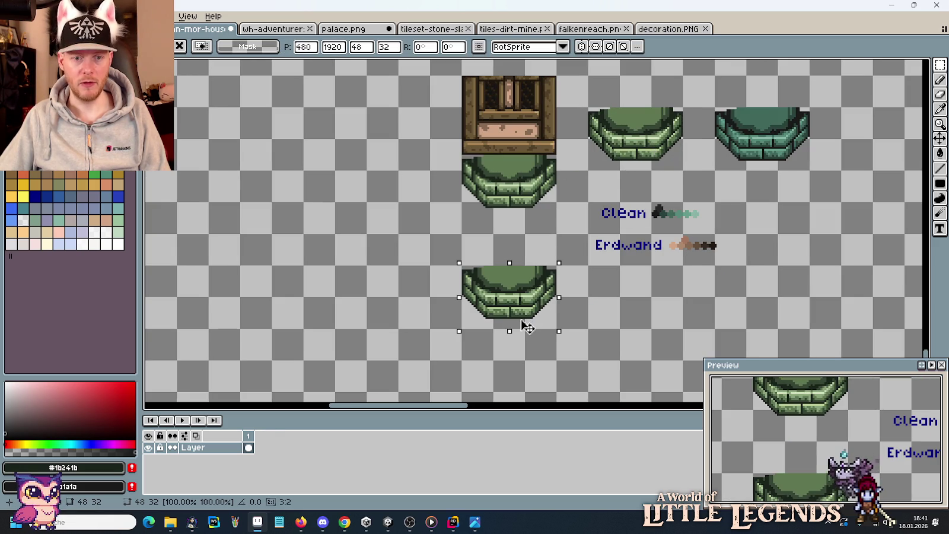
left_click(636, 293)
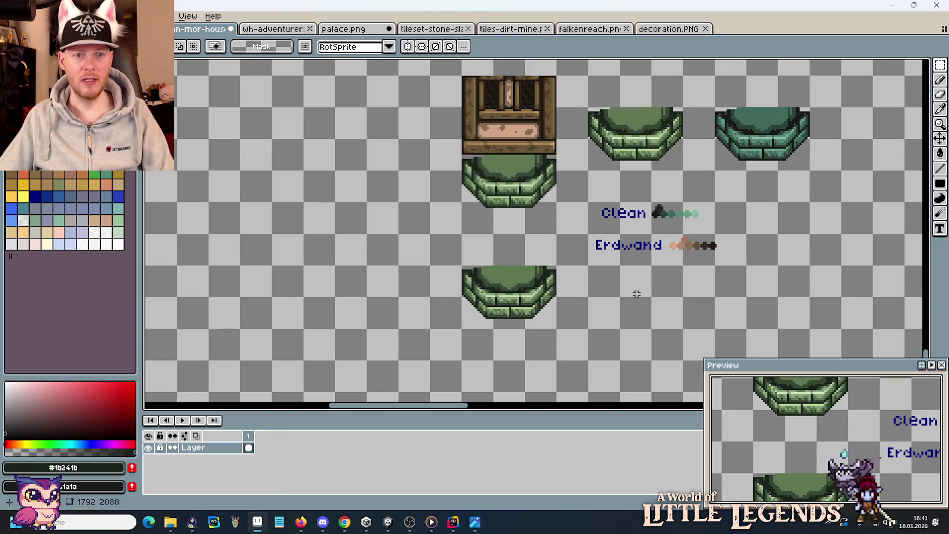
- Study the medieval house concept art, then return to Aseprite
key("alt+Tab")
left_click(475, 522)
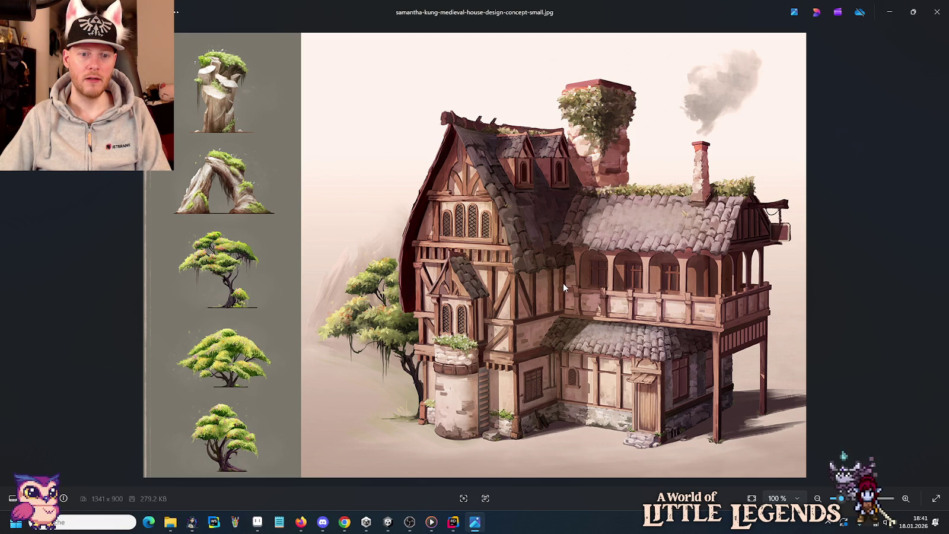
key("alt+Tab")
- View the roof and wooden wall tiles, briefly rechecking the house concept art
scroll(500, 237, "down", 1)
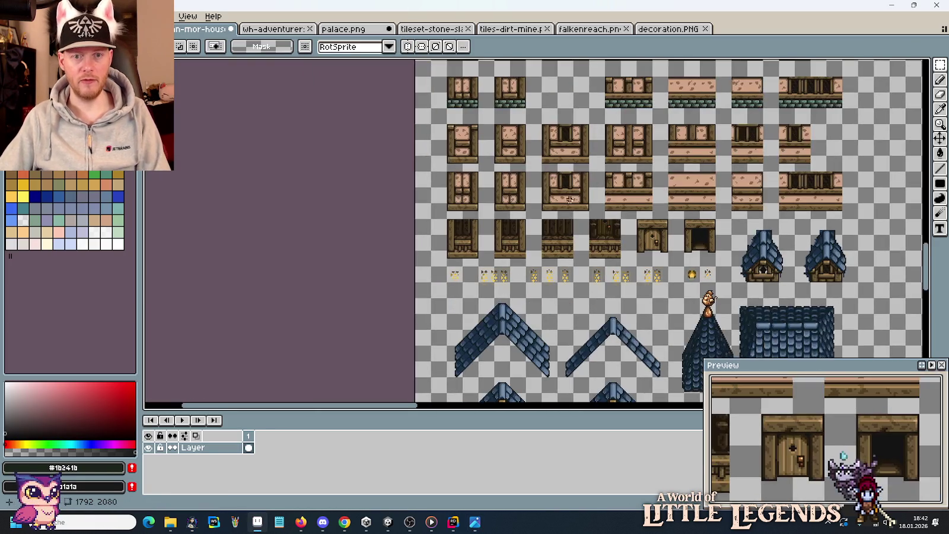
left_click_drag(499, 195, 553, 280)
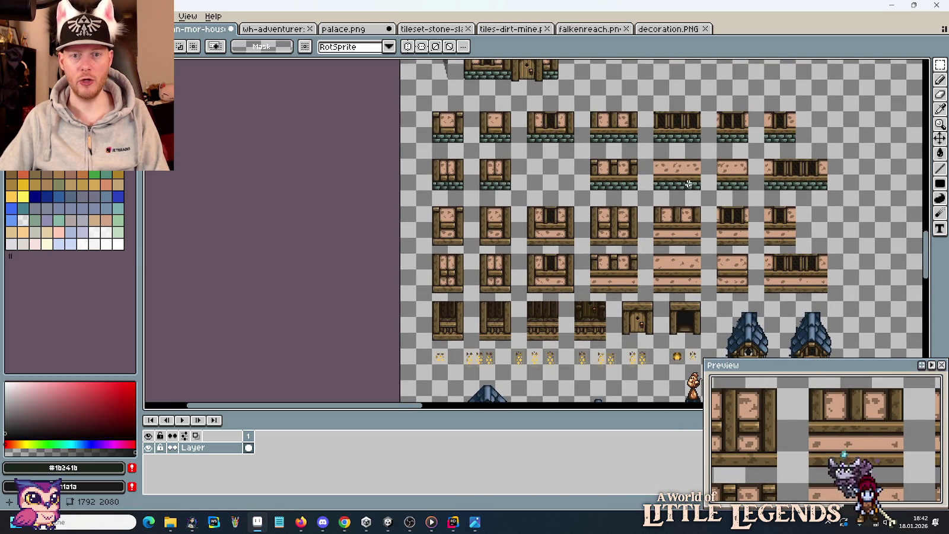
key("alt+Tab")
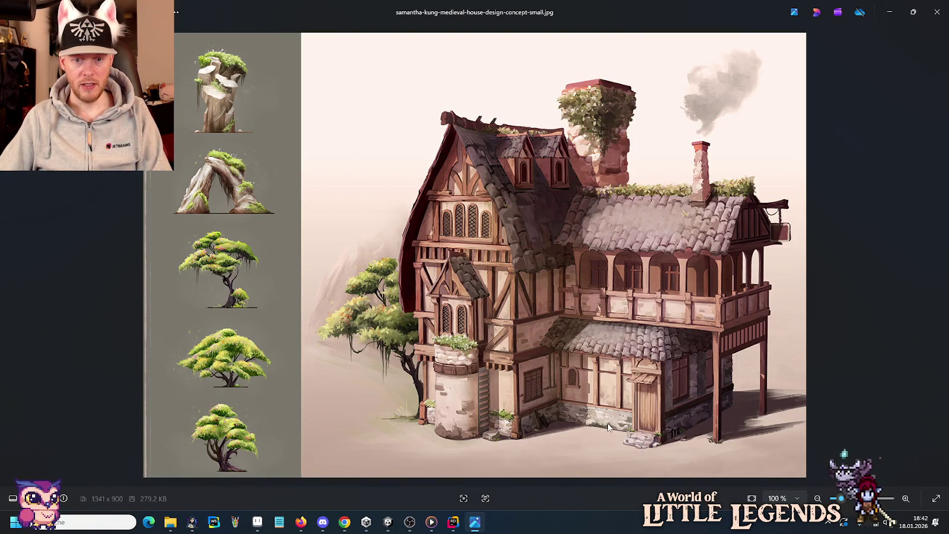
key("alt+Tab")
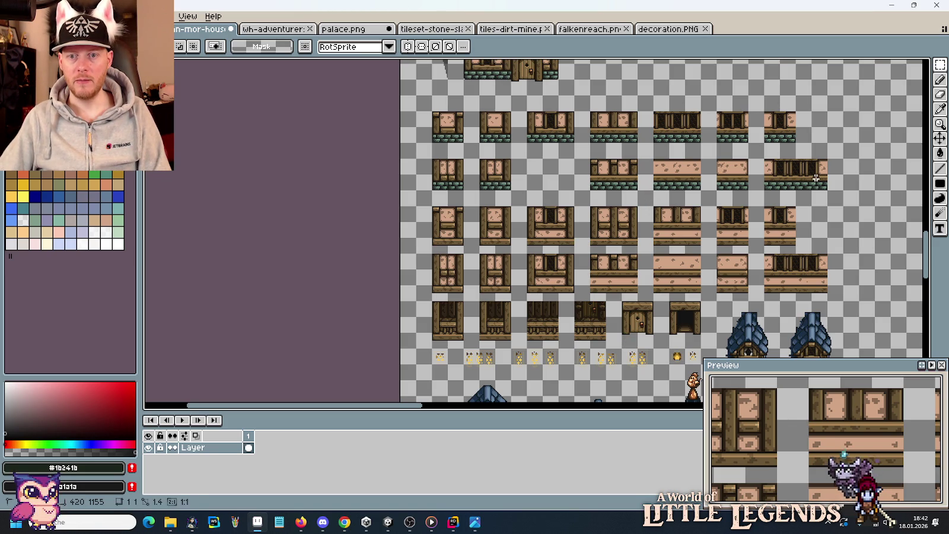
- Select the panelled wooden wall tile and bring it over to the stone arch area
mouse_move(826, 188)
left_mouse_down()
mouse_move(765, 160)
mouse_move(523, 317)
mouse_move(523, 299)
mouse_move(519, 342)
mouse_move(585, 514)
left_mouse_up()
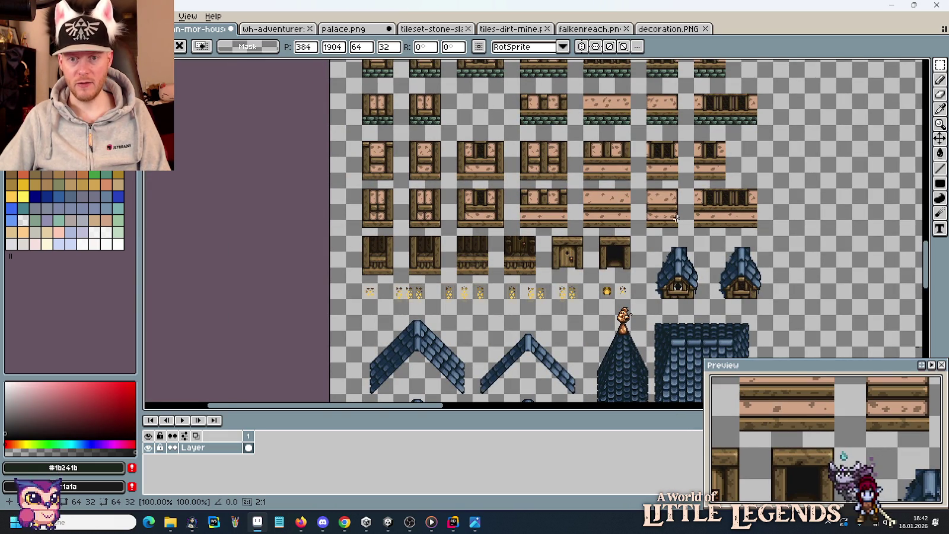
left_click_drag(477, 225, 491, 195)
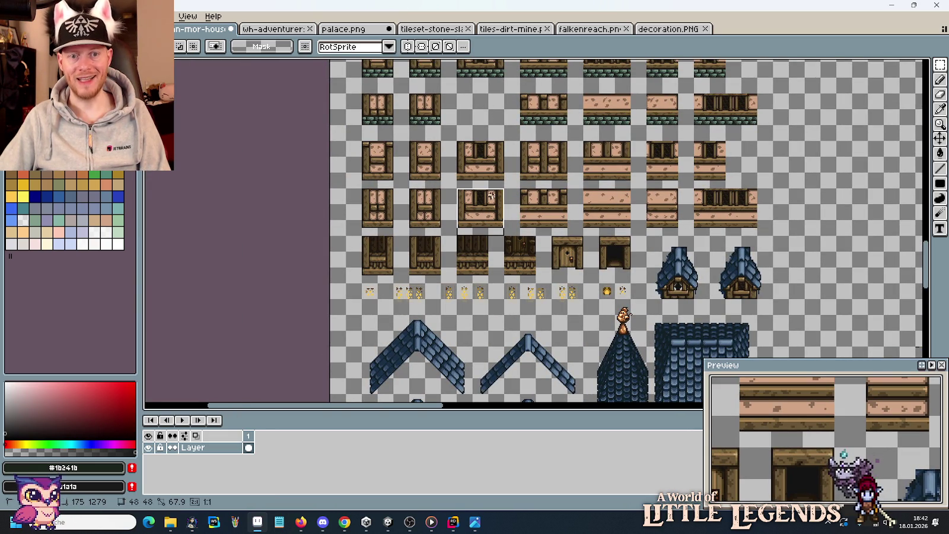
left_click(428, 183)
left_click_drag(442, 238, 409, 188)
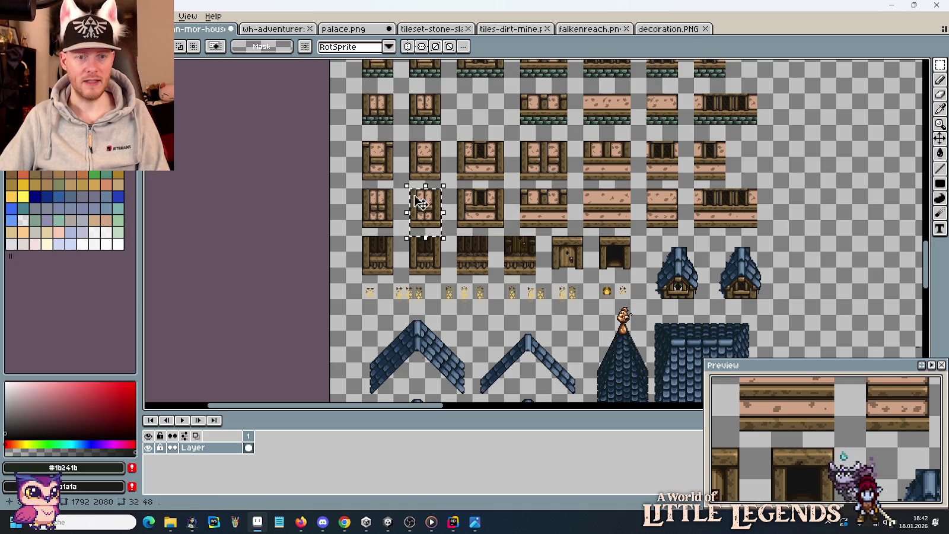
mouse_move(557, 321)
left_mouse_down()
mouse_move(551, 302)
mouse_move(616, 256)
left_mouse_up()
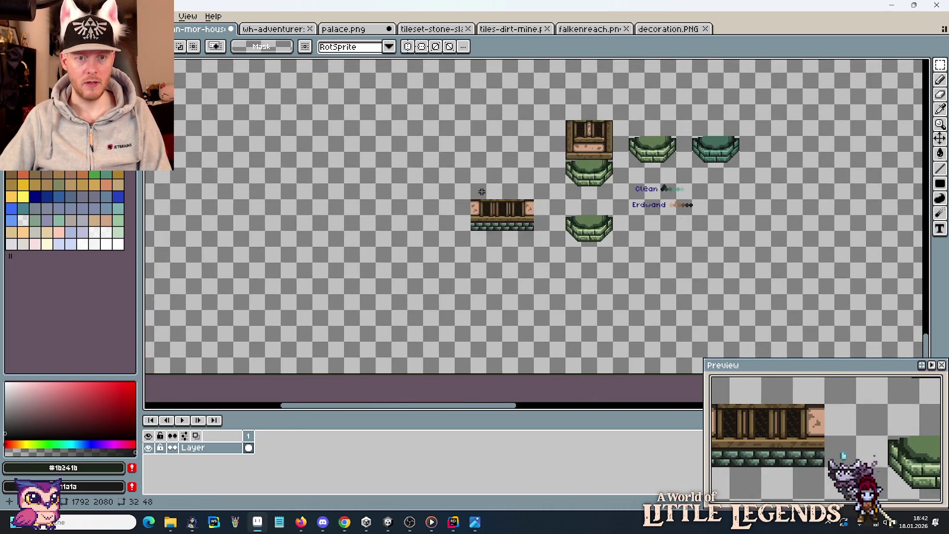
- Paste the panelled wall tile and place it above the stone-based wall strip
scroll(616, 256, "up", 2)
scroll(616, 257, "up", 1)
key("ctrl+v")
left_click_drag(531, 246, 418, 196)
left_click(542, 196)
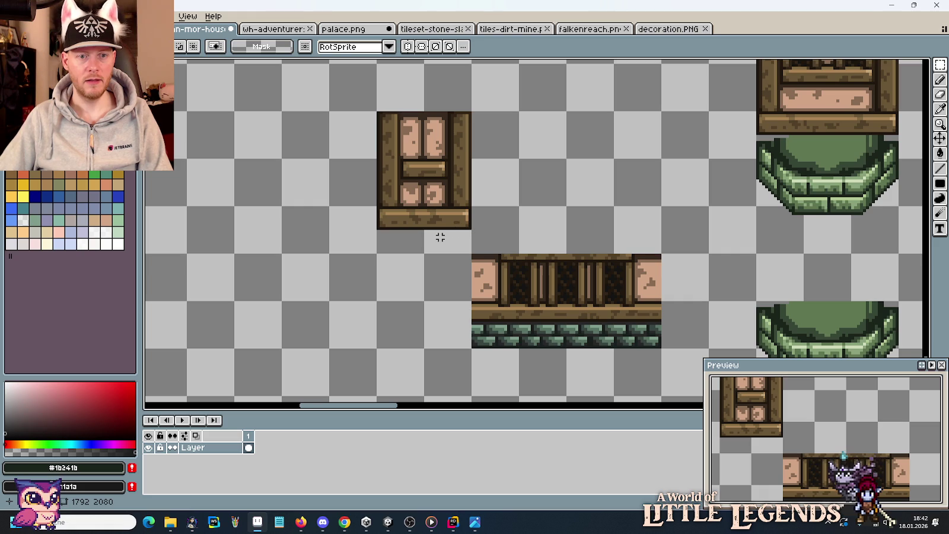
- Split off the tile's right half and move it right as a separate door post
key("alt+Tab")
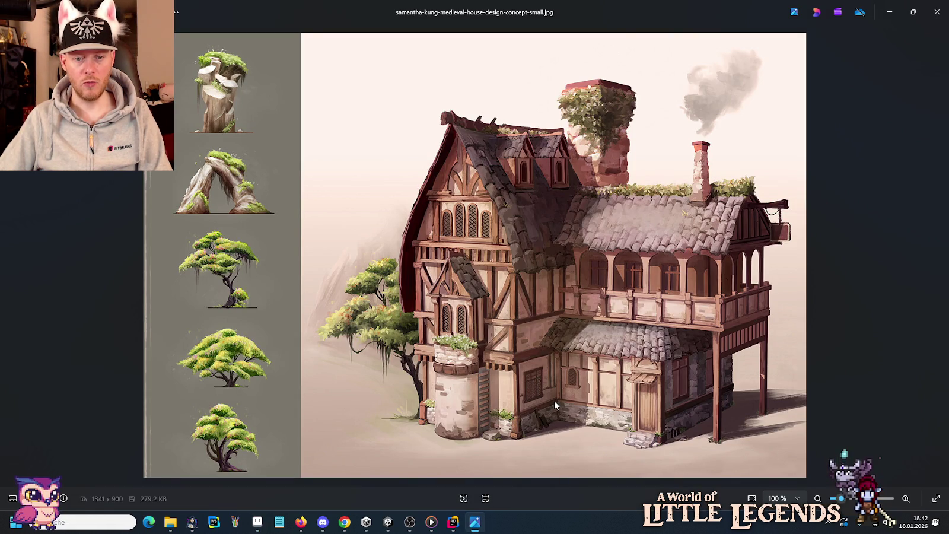
key("alt+Tab")
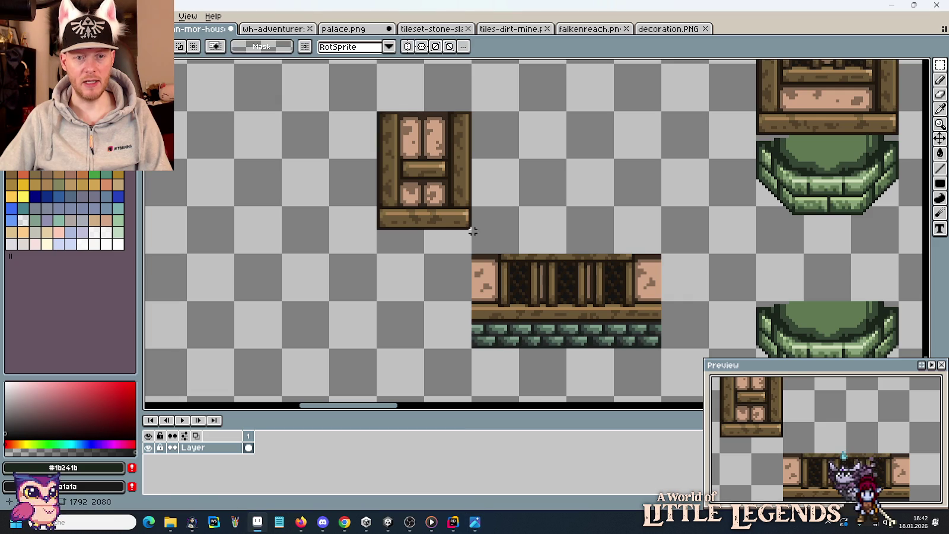
left_click_drag(471, 254, 424, 112)
left_click_drag(446, 156, 611, 160)
key("ctrl+d")
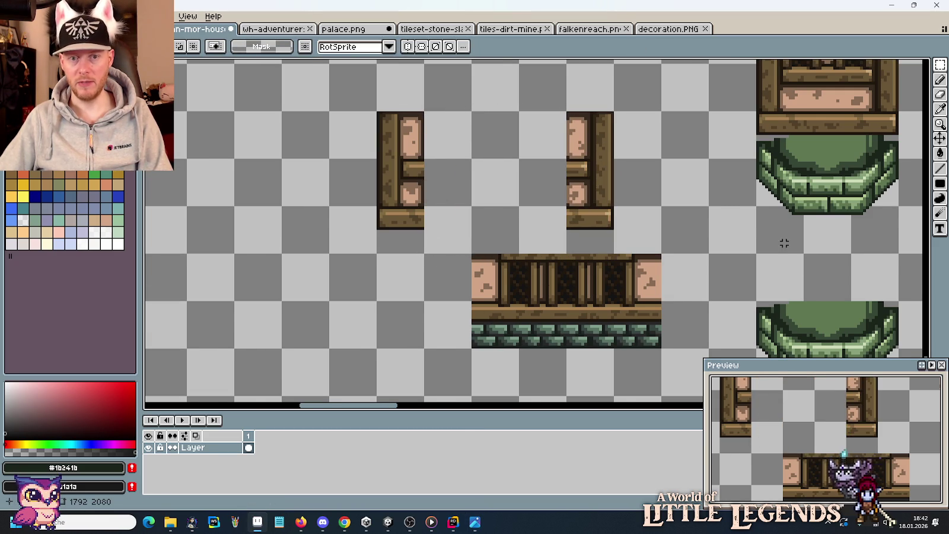
- Cut the stone-based wall strip and place it to the left of the posts
scroll(784, 243, "down", 1)
left_click_drag(701, 339, 565, 249)
key("Delete")
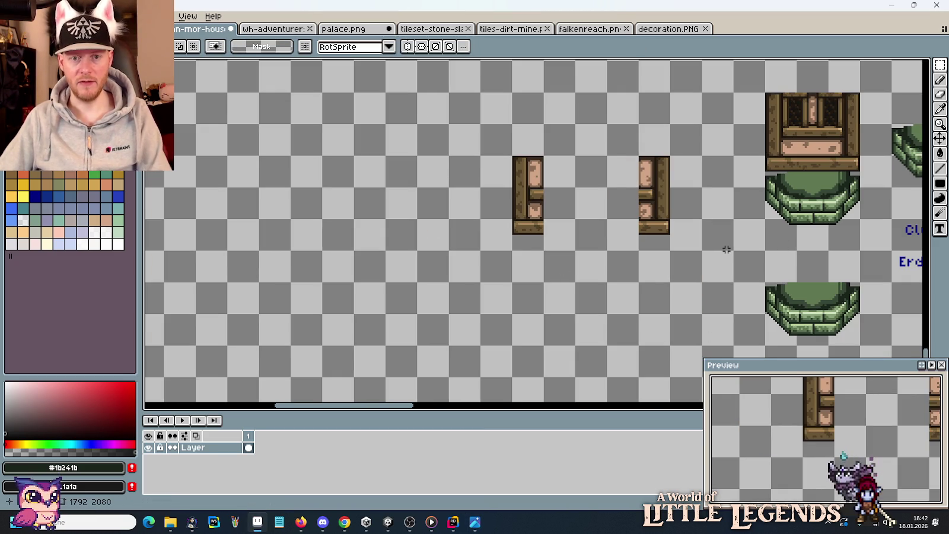
key("ctrl+z")
left_click_drag(678, 286, 416, 275)
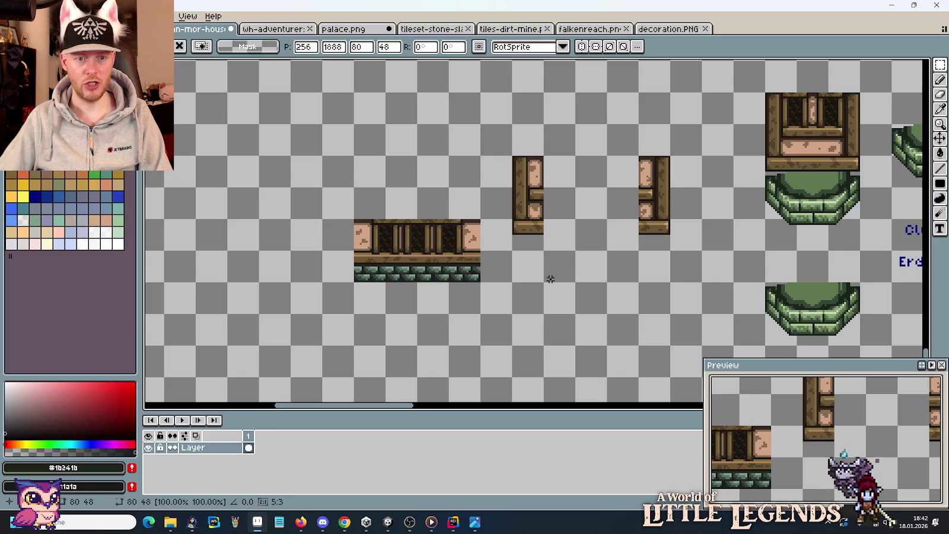
- Pan across the tiles, arches and colour notes, comparing them with the house reference
key("alt+Tab")
key("alt+Tab")
left_click_drag(720, 219, 378, 227)
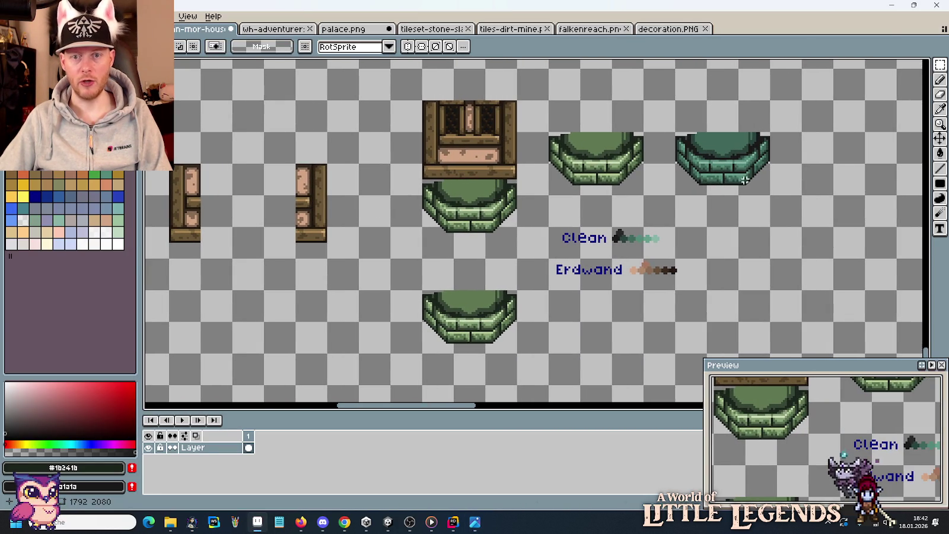
left_click_drag(413, 240, 603, 240)
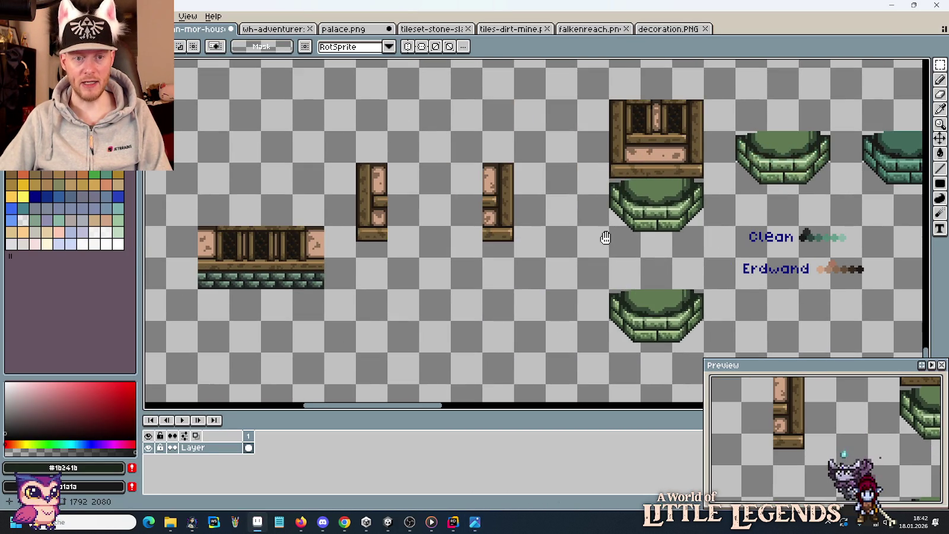
left_click_drag(870, 189, 574, 227)
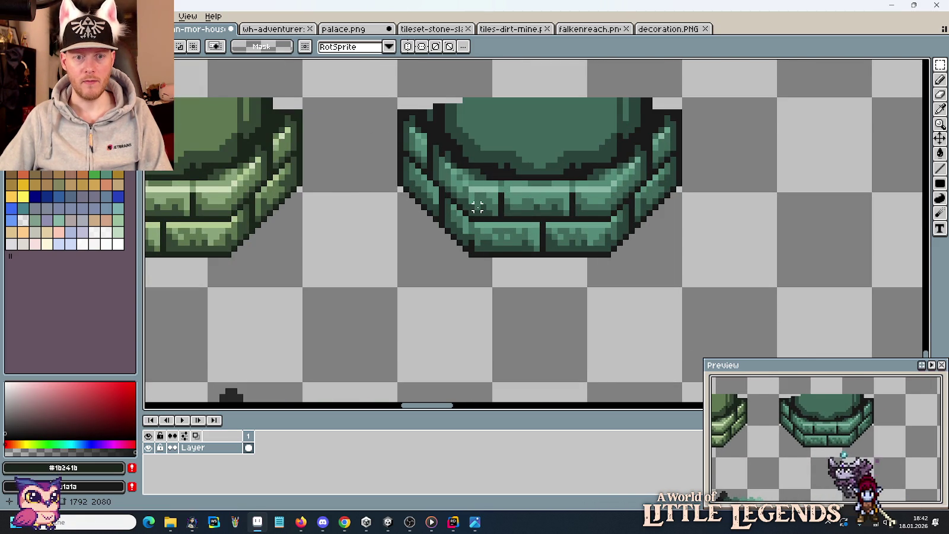
scroll(477, 207, "down", 2)
scroll(478, 207, "down", 2)
left_click_drag(381, 239, 747, 216)
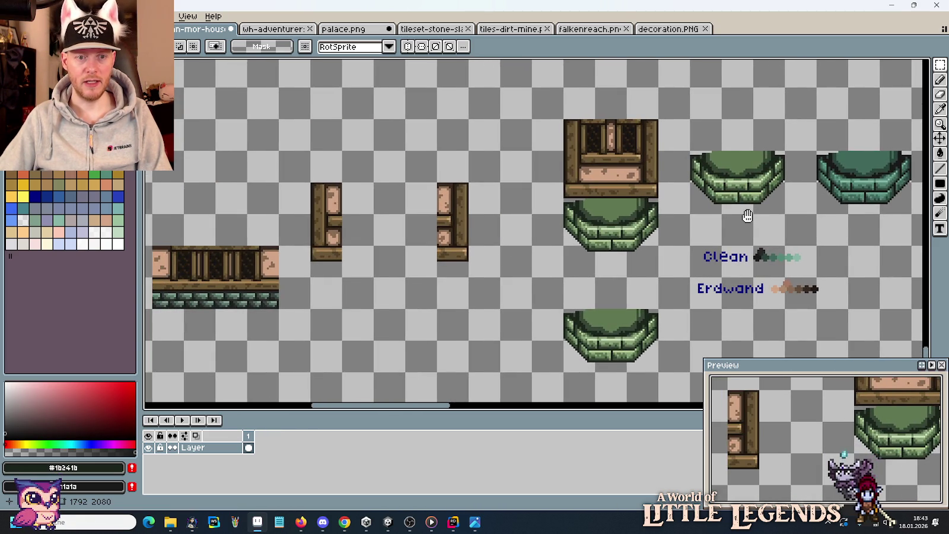
key("alt+Tab")
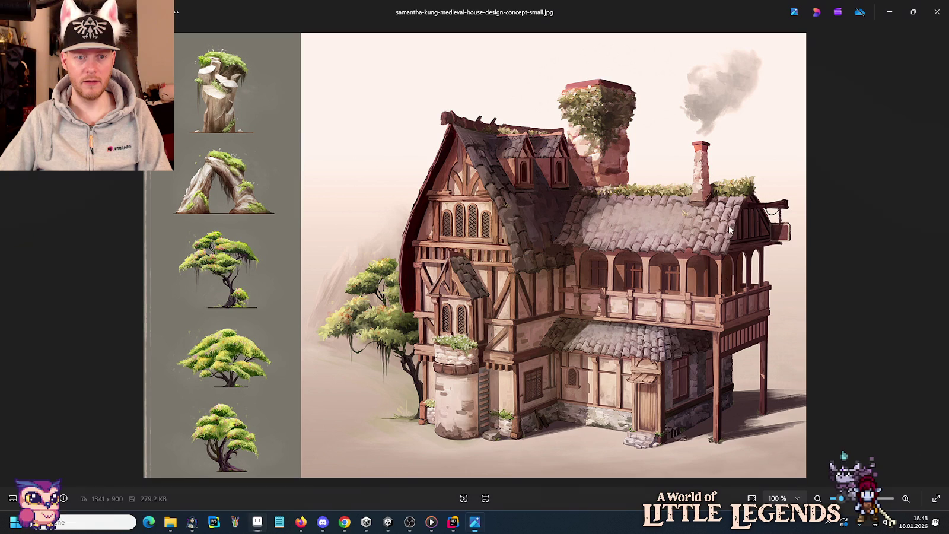
key("alt+Tab")
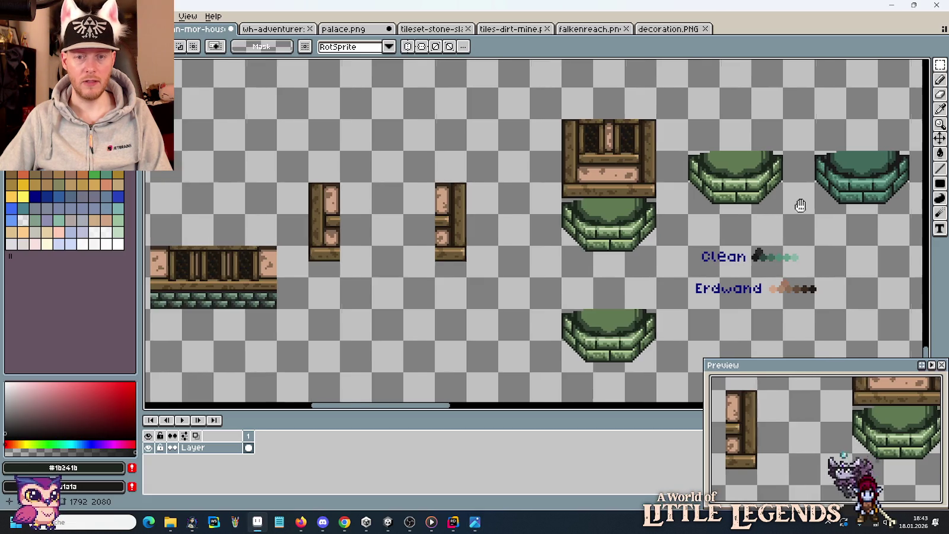
scroll(801, 205, "up", 1)
scroll(771, 199, "up", 1)
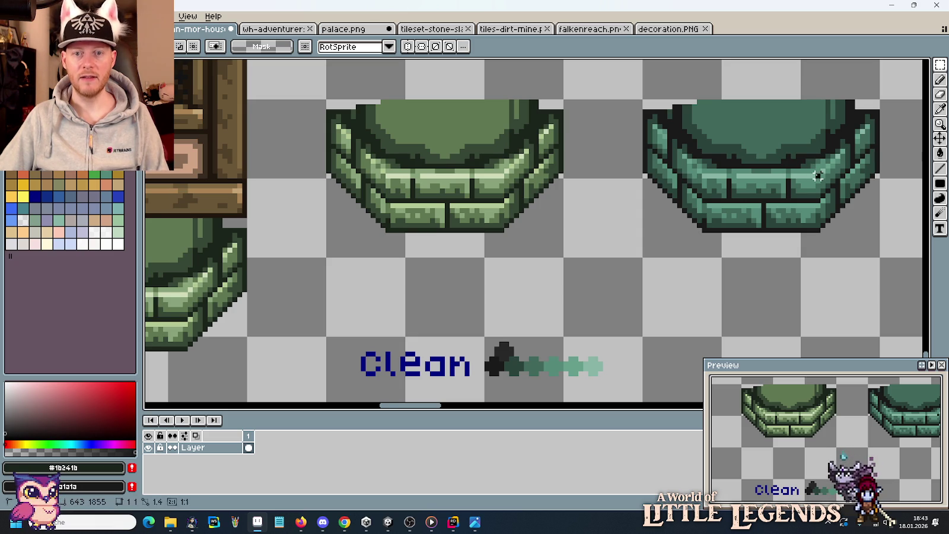
- Paste the teal arch bricks beneath the door post
left_click_drag(817, 176, 703, 254)
scroll(560, 270, "down", 2)
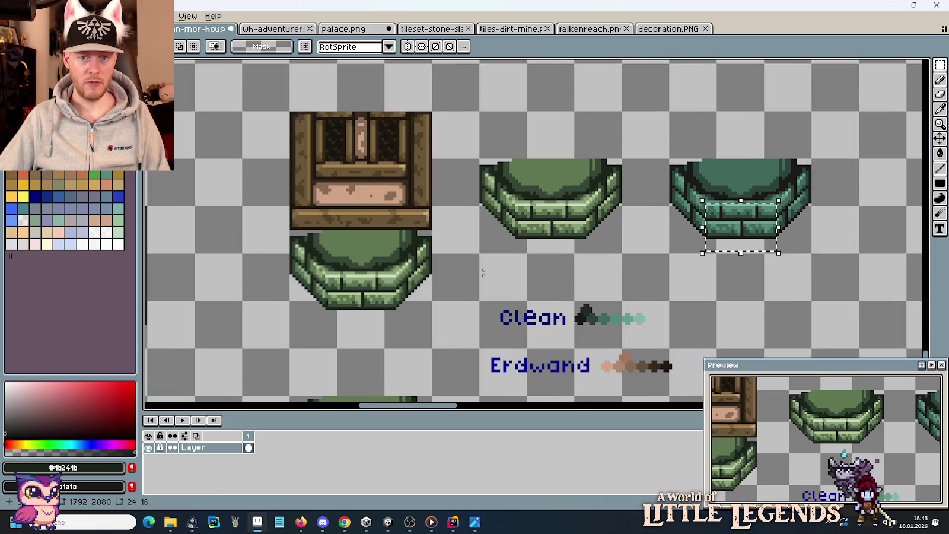
scroll(561, 270, "up", 3)
scroll(611, 240, "up", 1)
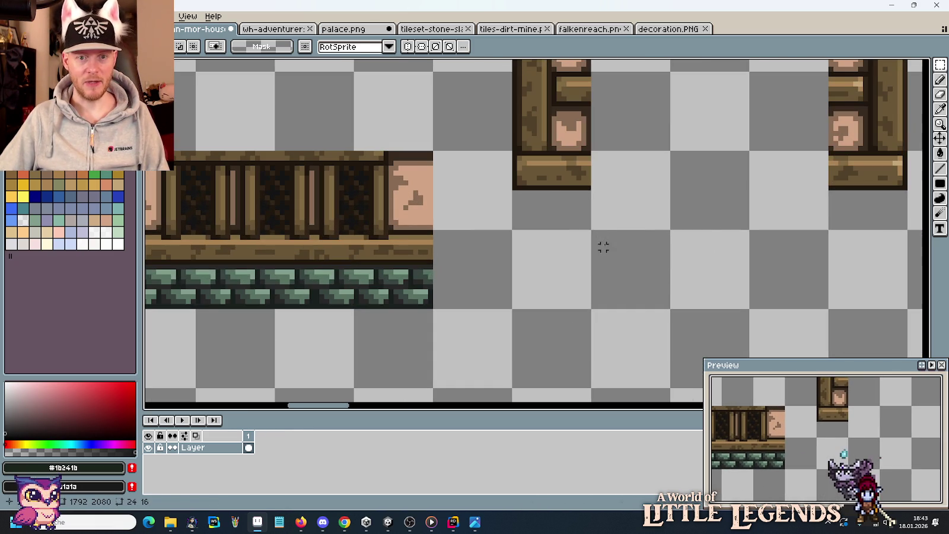
key("ctrl+v")
mouse_move(551, 244)
left_mouse_down()
mouse_move(585, 258)
mouse_move(584, 246)
left_mouse_up()
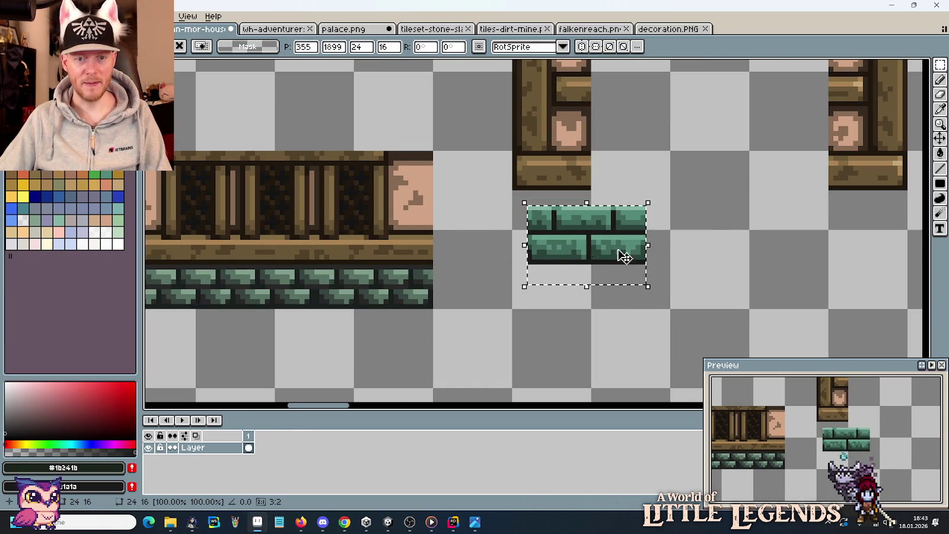
key("Return")
- Select the teal bricks and move them down into the lower tile
left_click_drag(515, 233, 564, 267)
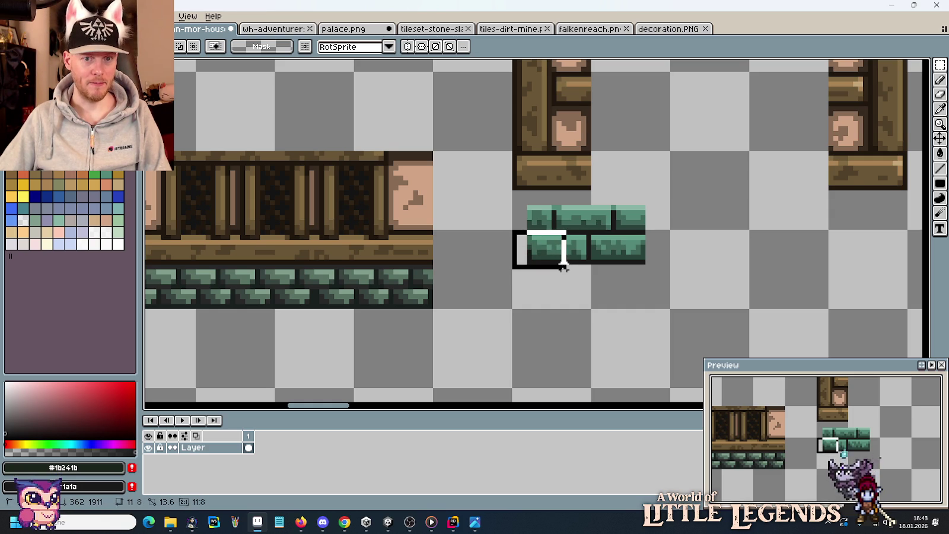
key("alt+Tab")
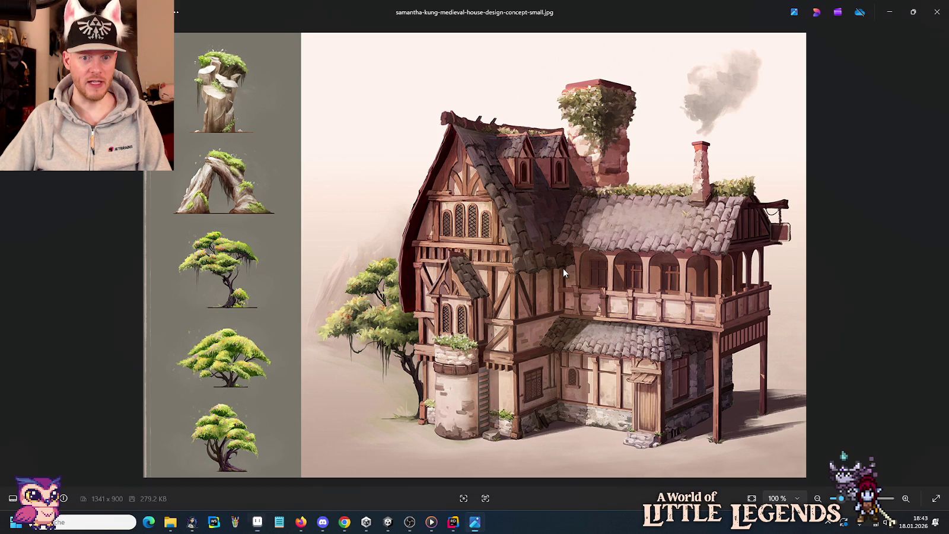
key("alt+Tab")
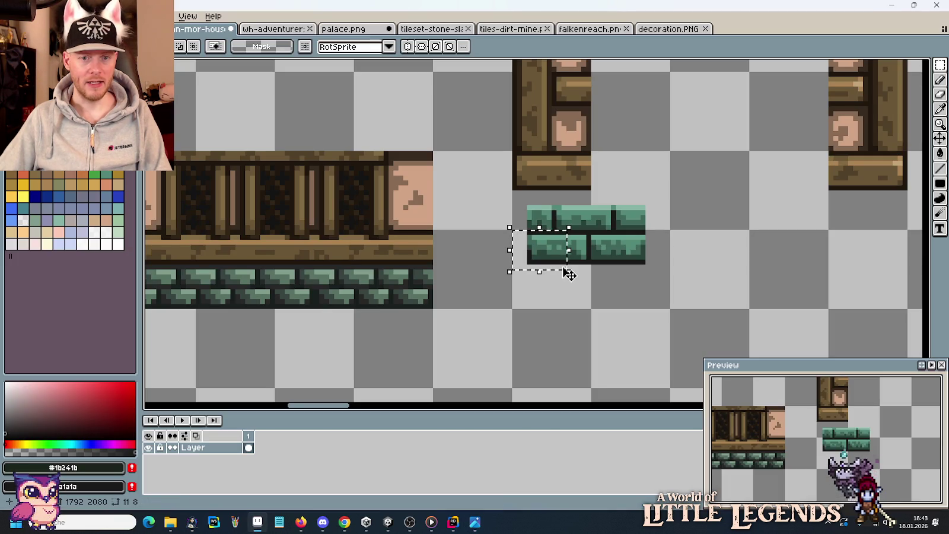
left_click_drag(432, 266, 396, 307)
left_click_drag(512, 309, 592, 388)
left_click_drag(513, 202, 661, 271)
left_click_drag(599, 224, 599, 332)
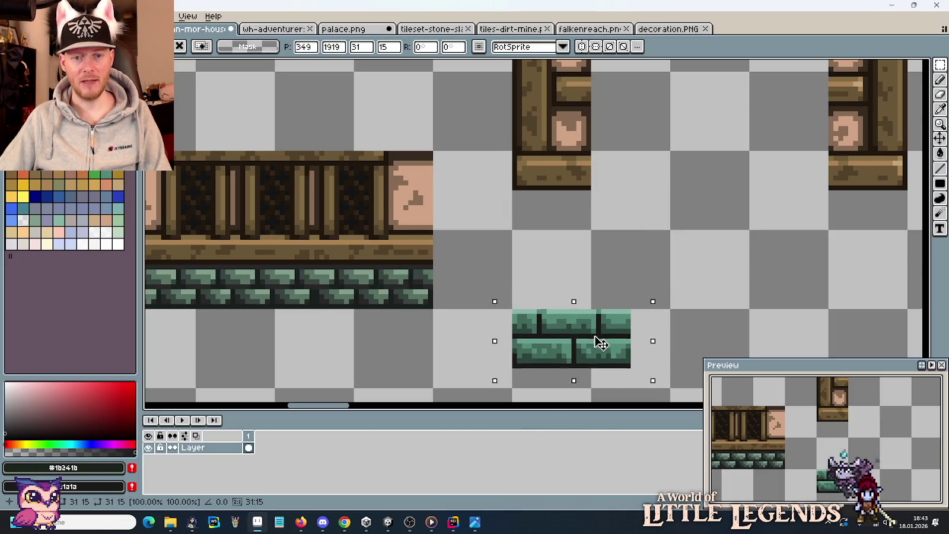
- Duplicate the lower-left teal brick strip beside the door post, above the right strip
left_click_drag(429, 305, 178, 271)
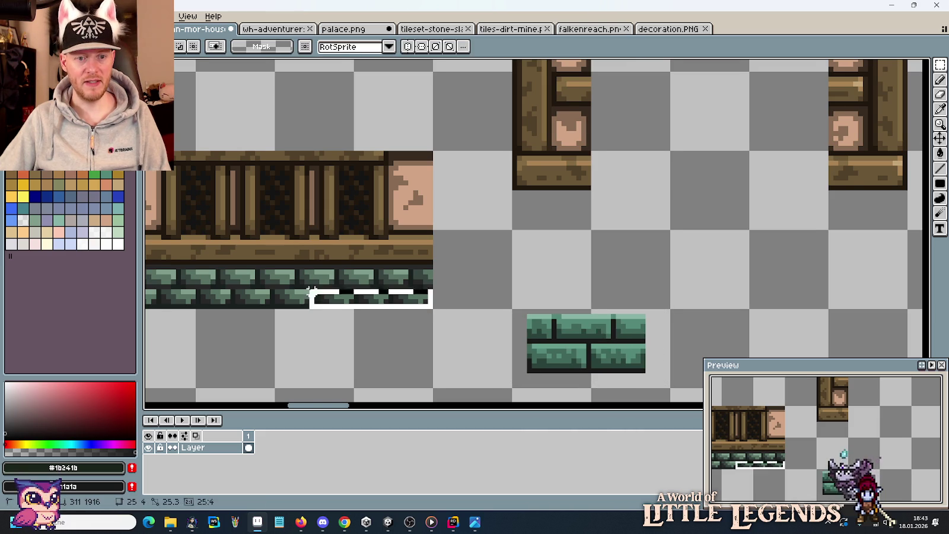
mouse_move(220, 294)
left_mouse_down()
mouse_move(617, 216)
mouse_move(613, 260)
left_mouse_up()
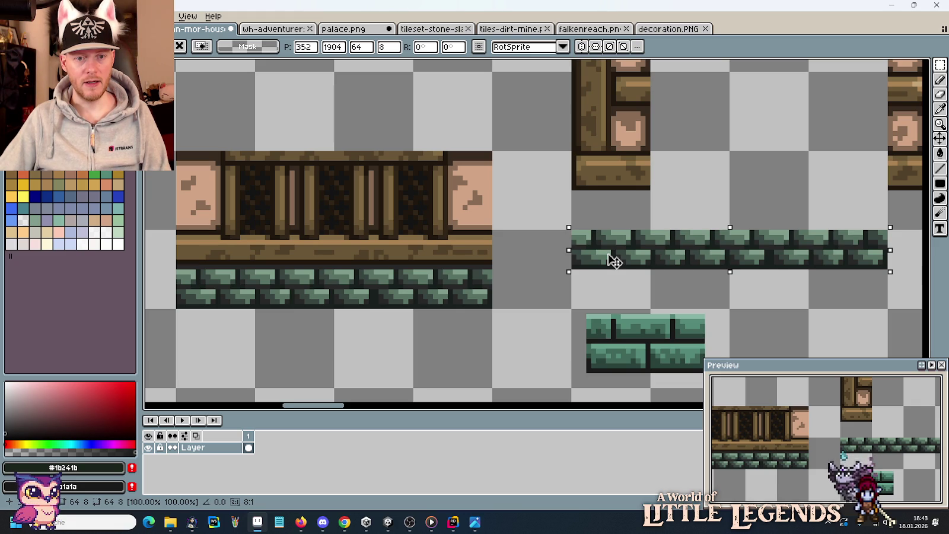
left_click_drag(492, 310, 178, 265)
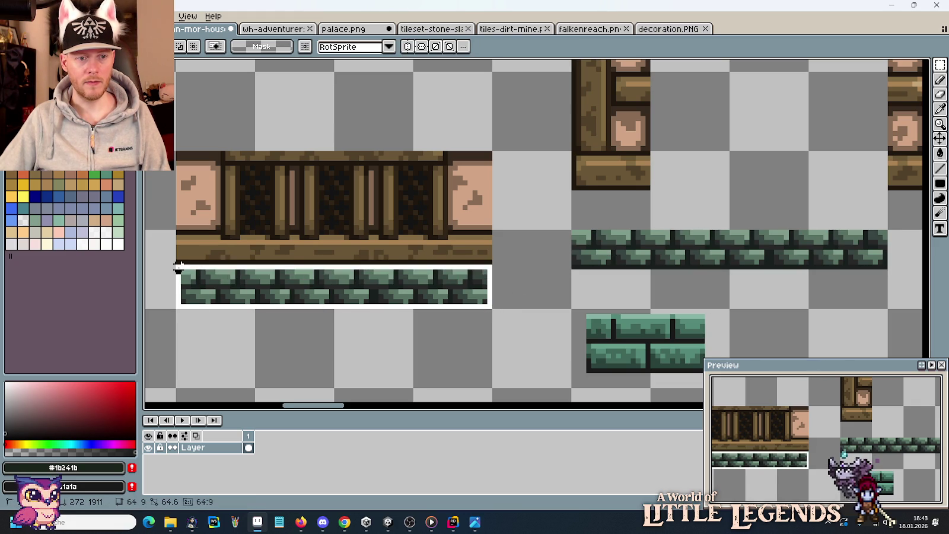
mouse_move(237, 290)
left_mouse_down()
mouse_move(629, 214)
mouse_move(631, 307)
mouse_move(638, 254)
left_mouse_up()
- Set the lower-right green brick strip directly beneath the upper bricks
scroll(671, 188, "right", 5)
left_click_drag(498, 242, 652, 311)
left_click_drag(790, 196, 356, 157)
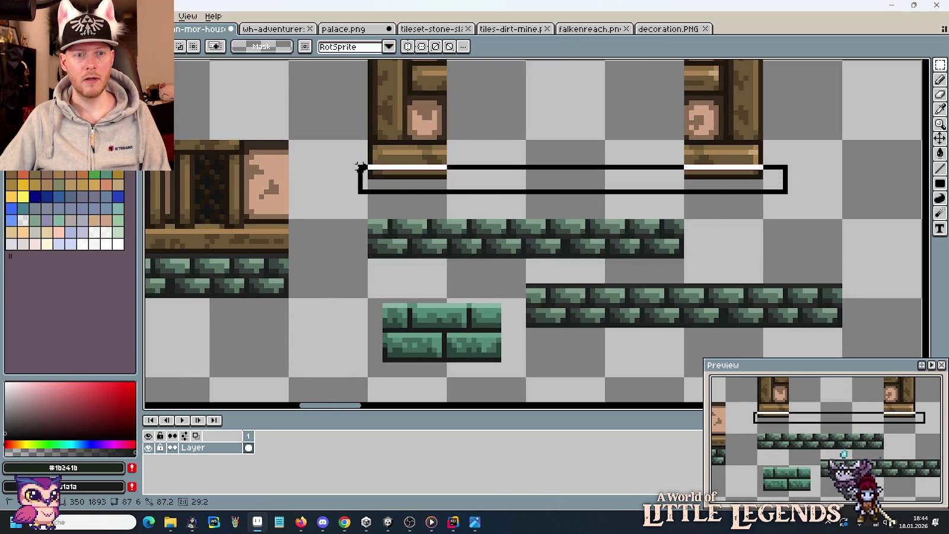
mouse_move(509, 282)
left_mouse_down()
mouse_move(842, 353)
mouse_move(836, 322)
mouse_move(683, 223)
left_mouse_up()
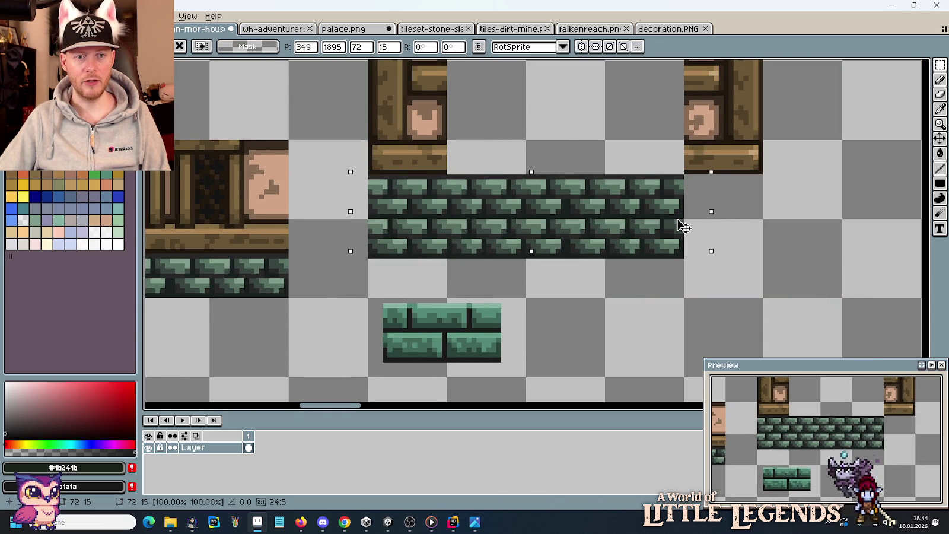
left_click(785, 300)
scroll(705, 265, "down", 3)
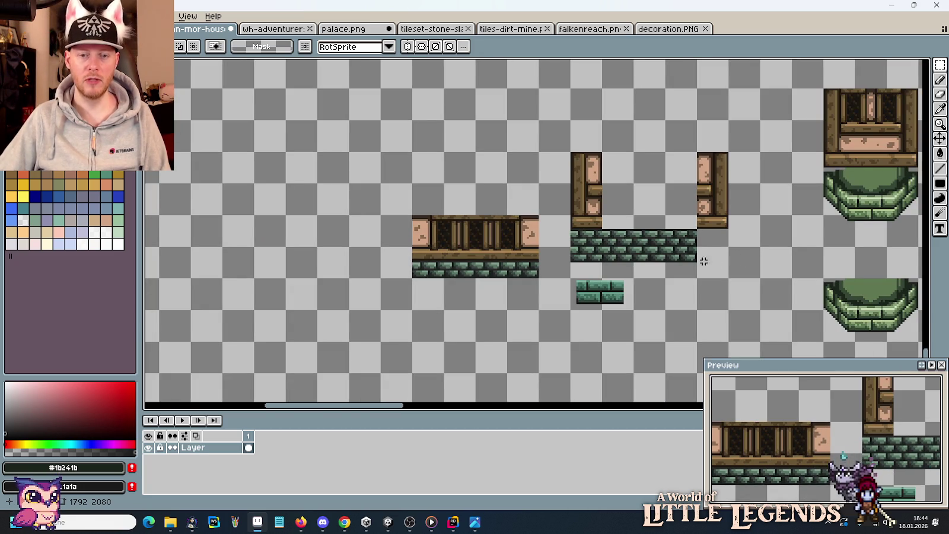
scroll(636, 287, "up", 2)
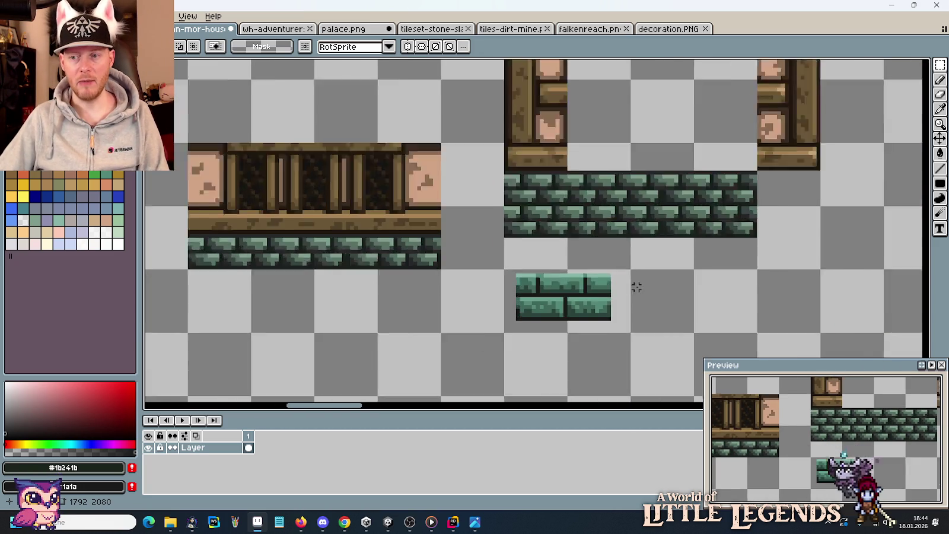
- Move the small green brick tile down and nudge it into place
scroll(635, 288, "up", 1)
left_click_drag(442, 254, 634, 344)
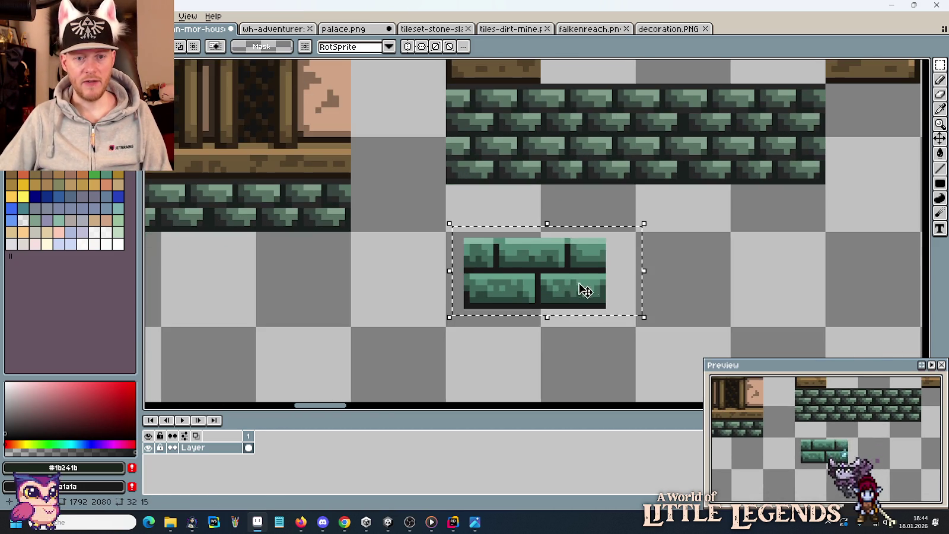
left_click_drag(585, 290, 557, 367)
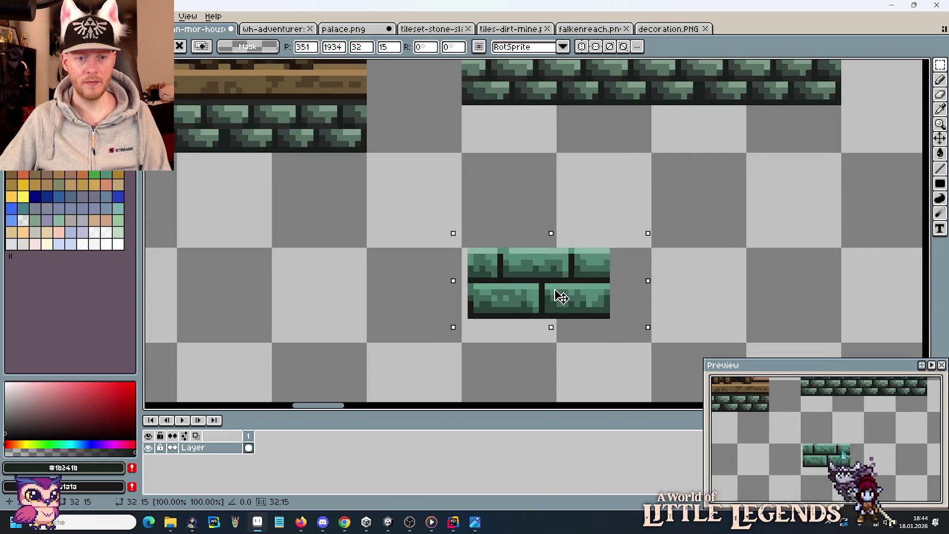
mouse_move(561, 296)
left_mouse_down()
mouse_move(549, 323)
mouse_move(556, 290)
mouse_move(594, 291)
left_mouse_up()
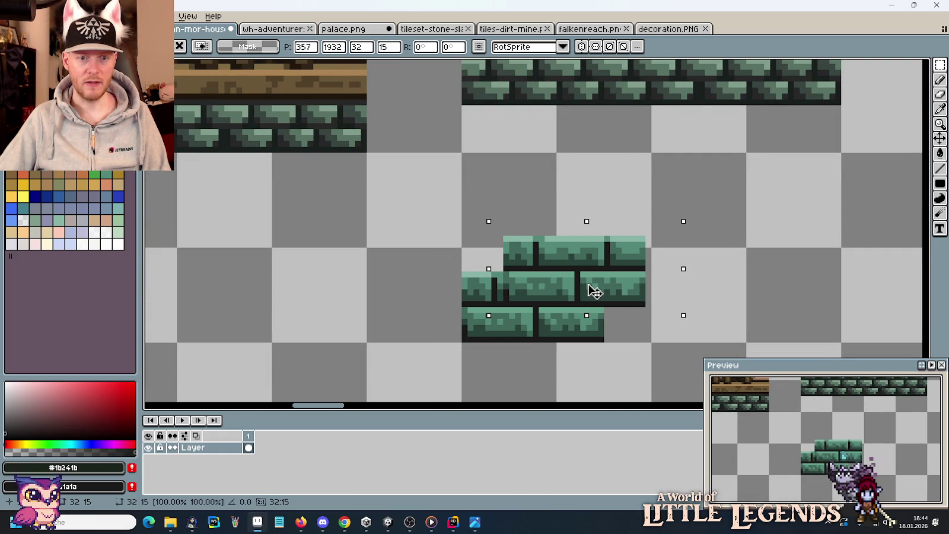
- Select brick chunks from the long strip to build an offset upper row
scroll(487, 244, "up", 5)
left_click_drag(471, 224, 517, 130)
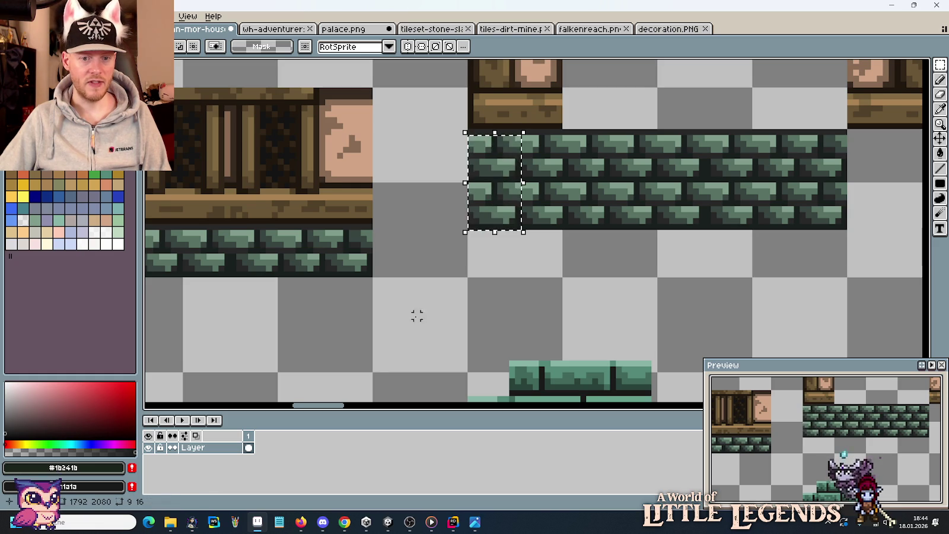
scroll(434, 151, "down", 7)
left_click_drag(503, 298, 603, 197)
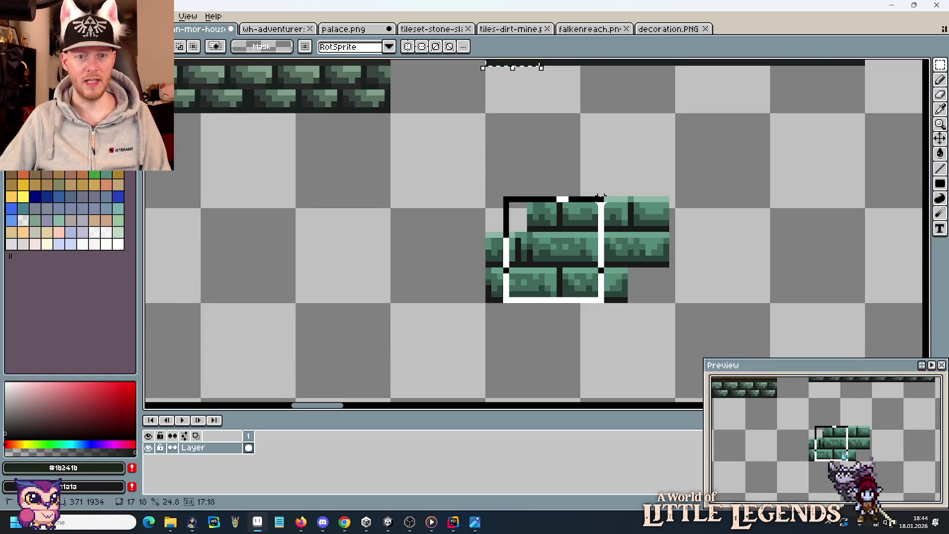
left_click_drag(565, 168, 511, 293)
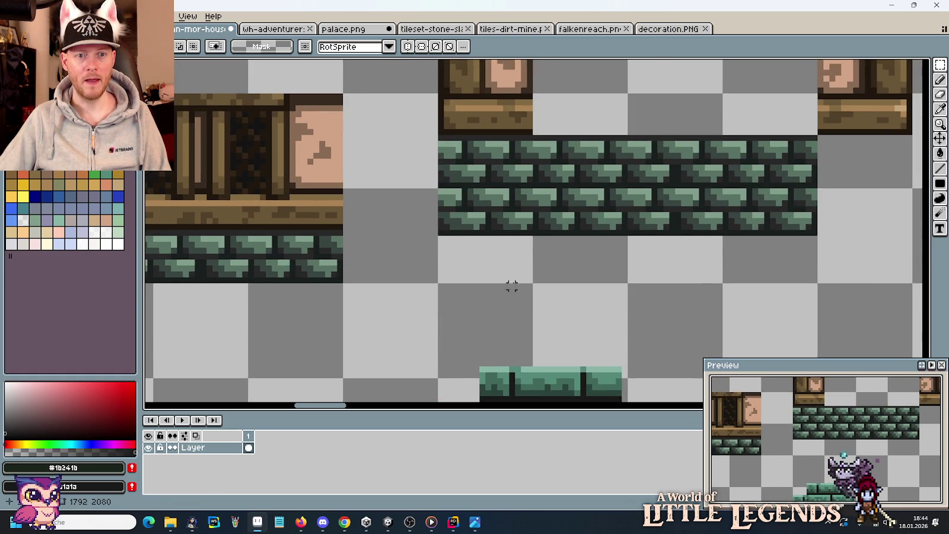
scroll(511, 285, "down", 3)
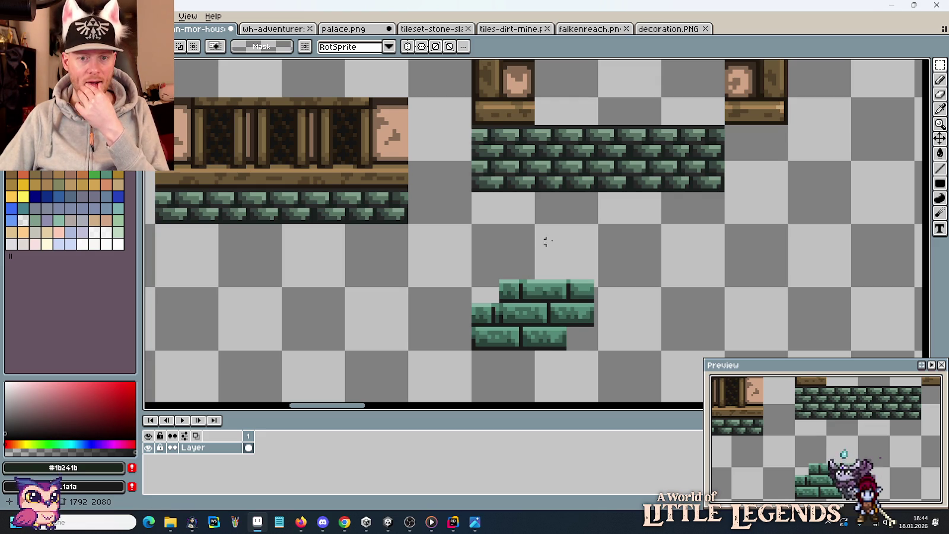
scroll(604, 271, "down", 1)
scroll(523, 282, "down", 1)
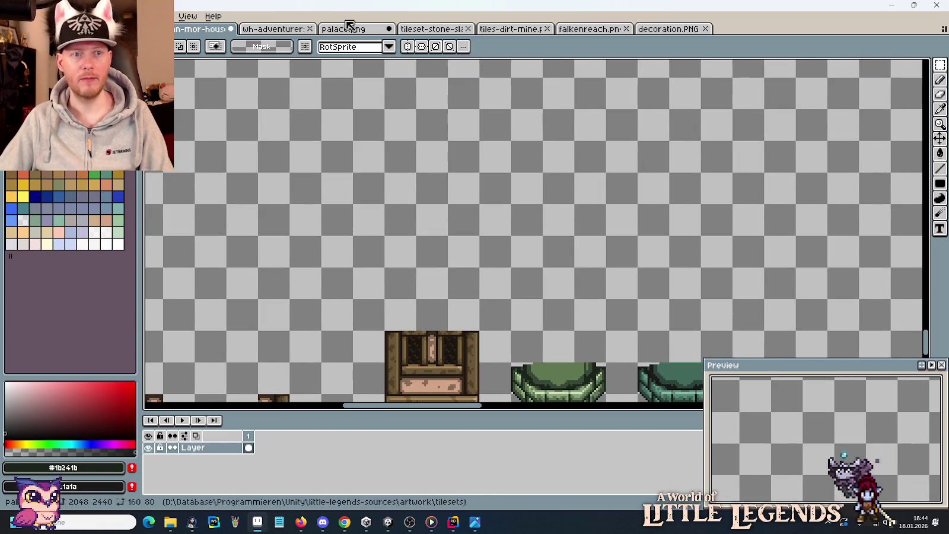
- On the wh-adventurer guild image, paste stone brick into the doorway base gap
left_click(273, 29)
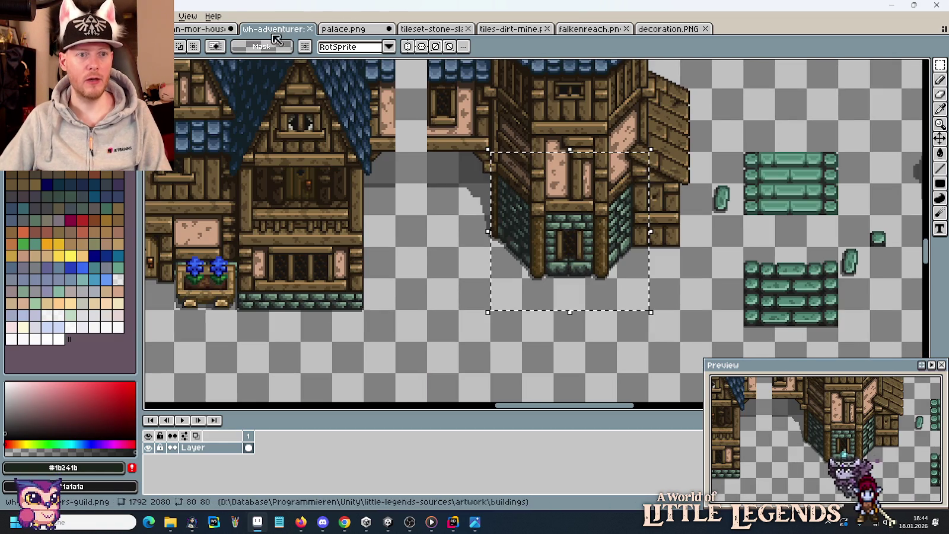
scroll(582, 301, "up", 1)
scroll(567, 332, "up", 1)
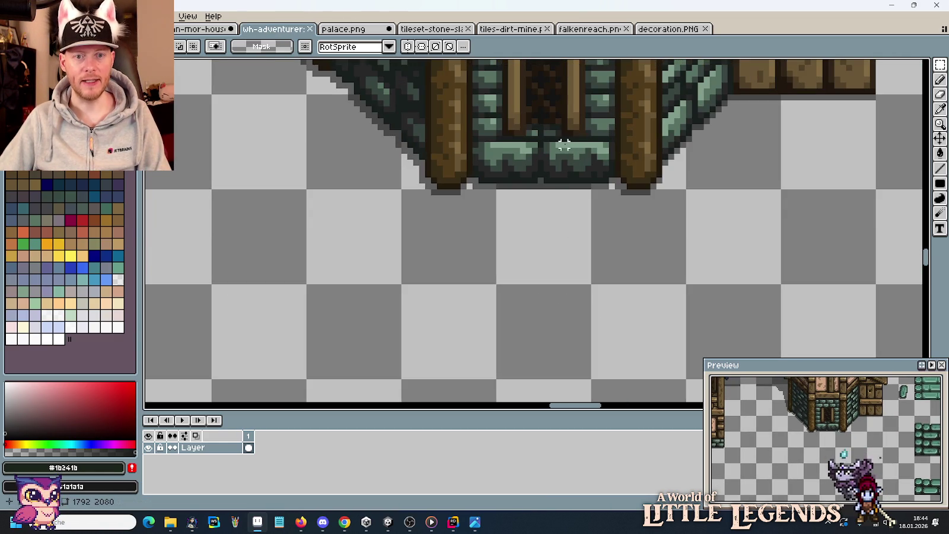
left_click_drag(547, 142, 586, 185)
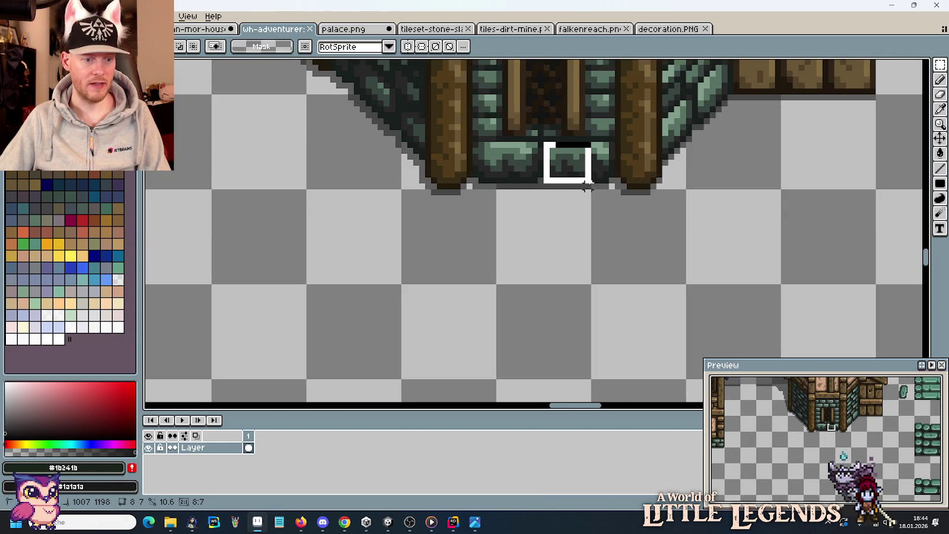
key("ctrl+v")
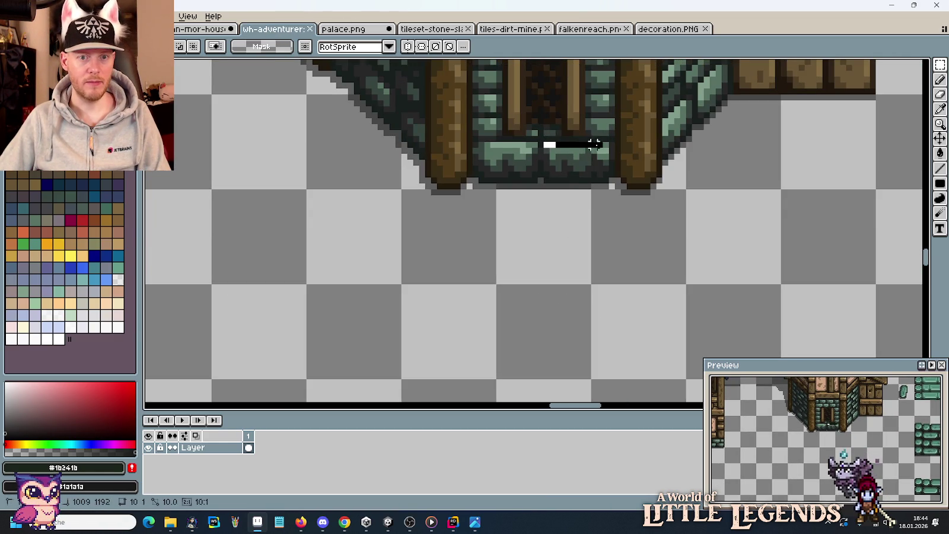
key("Return")
left_click_drag(593, 186, 593, 172)
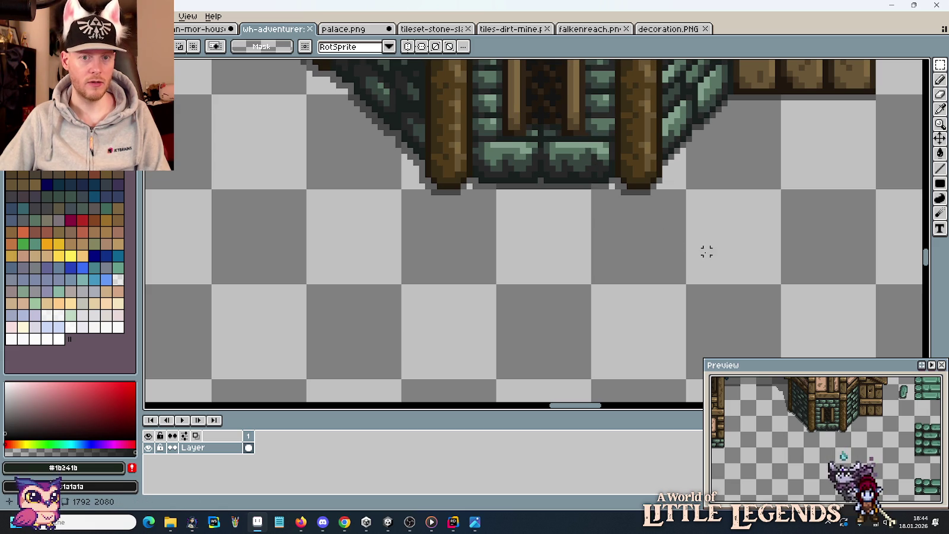
left_click(199, 30)
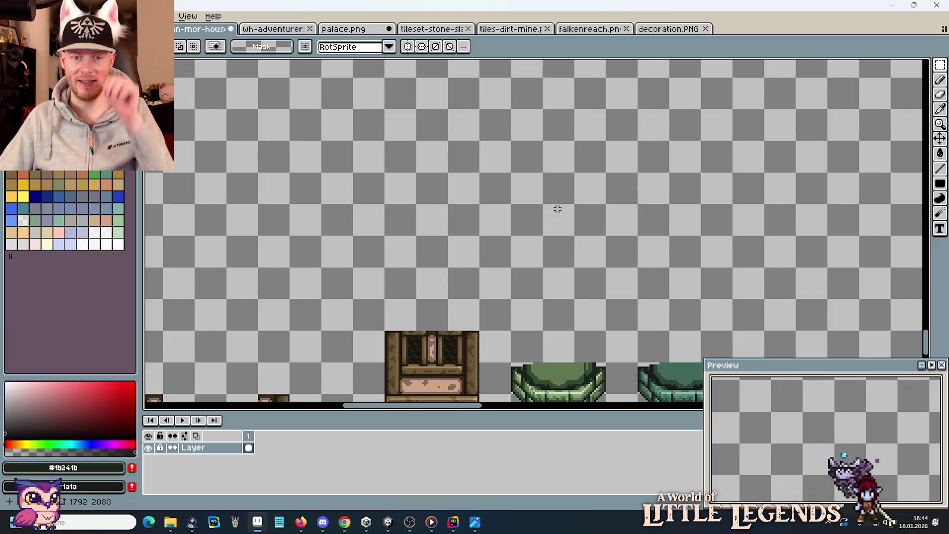
- Browse the decoration.PNG and tileset-stone-slabs sheets
scroll(555, 208, "down", 3)
scroll(538, 239, "up", 1)
scroll(537, 239, "up", 2)
scroll(537, 239, "left", 2)
scroll(530, 220, "left", 2)
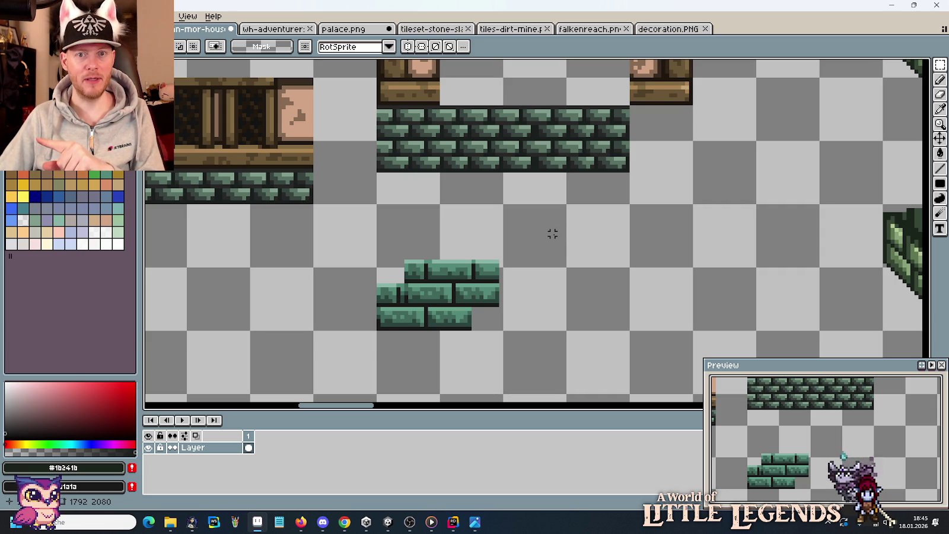
left_click(670, 29)
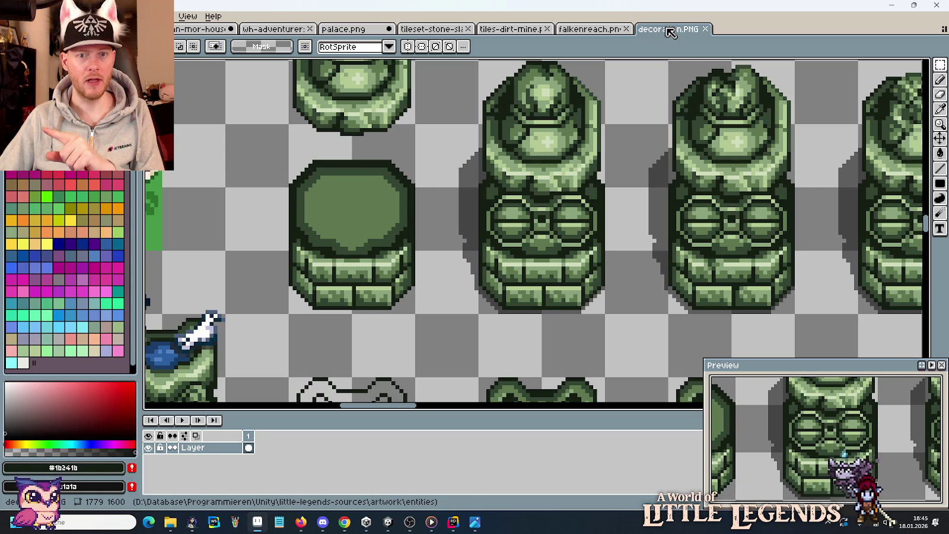
left_click(431, 29)
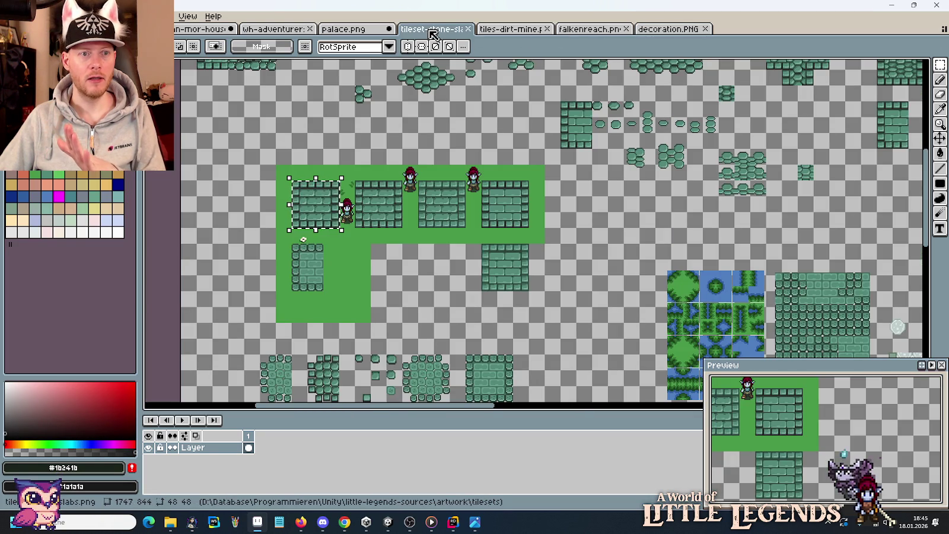
- Open palace.png and pan to its dark stone and blue brick tiles
left_click(327, 33)
left_click_drag(365, 279, 448, 91)
left_click_drag(498, 145, 512, 173)
scroll(618, 277, "up", 3)
left_click_drag(614, 279, 589, 113)
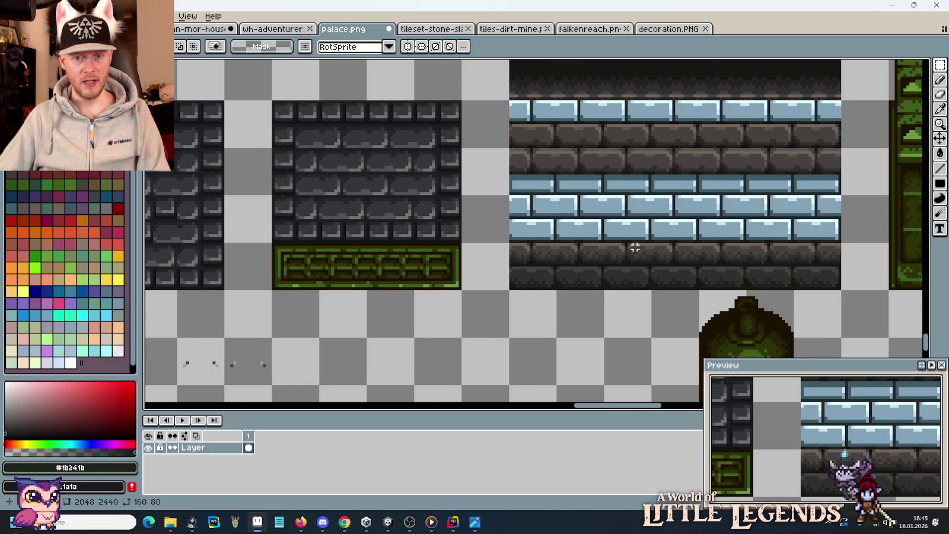
- Pan the palace tileset to the dark brick column and select a block of dark bricks
scroll(634, 254, "down", 1)
scroll(634, 254, "down", 1)
scroll(802, 242, "down", 2)
left_click_drag(802, 242, 487, 184)
mouse_move(652, 187)
left_mouse_down()
mouse_move(624, 190)
mouse_move(556, 397)
left_mouse_up()
left_click_drag(581, 237, 556, 342)
left_click_drag(682, 238, 552, 173)
scroll(638, 209, "up", 3)
left_click_drag(637, 210, 709, 134)
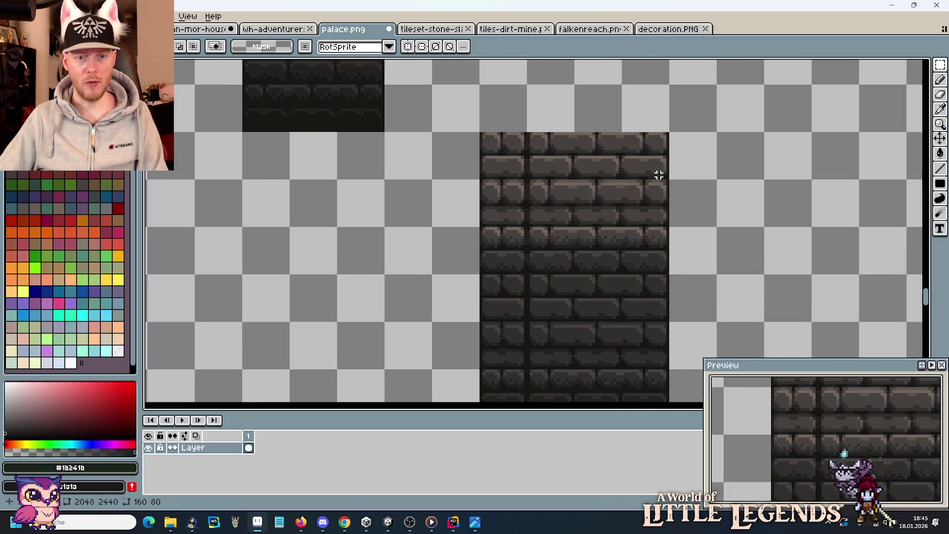
left_click(542, 252)
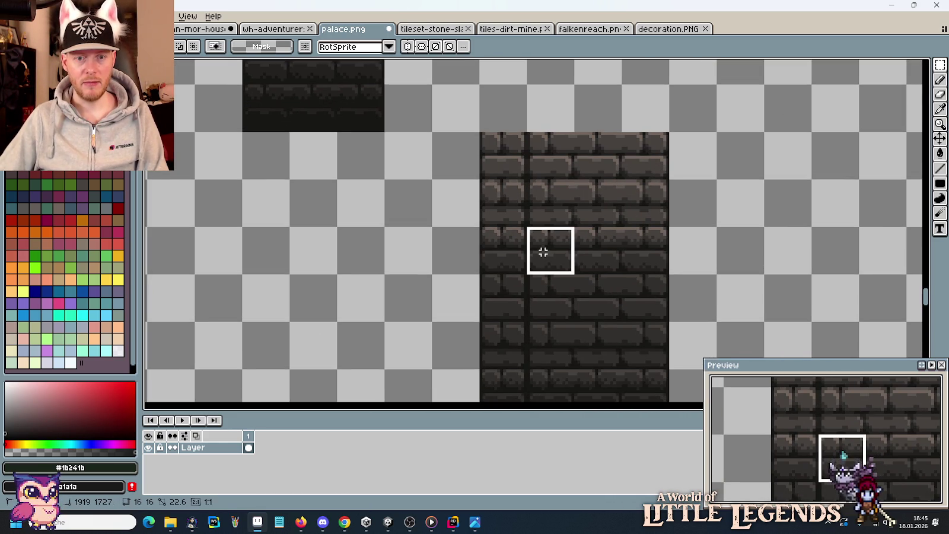
left_click_drag(549, 246, 648, 176)
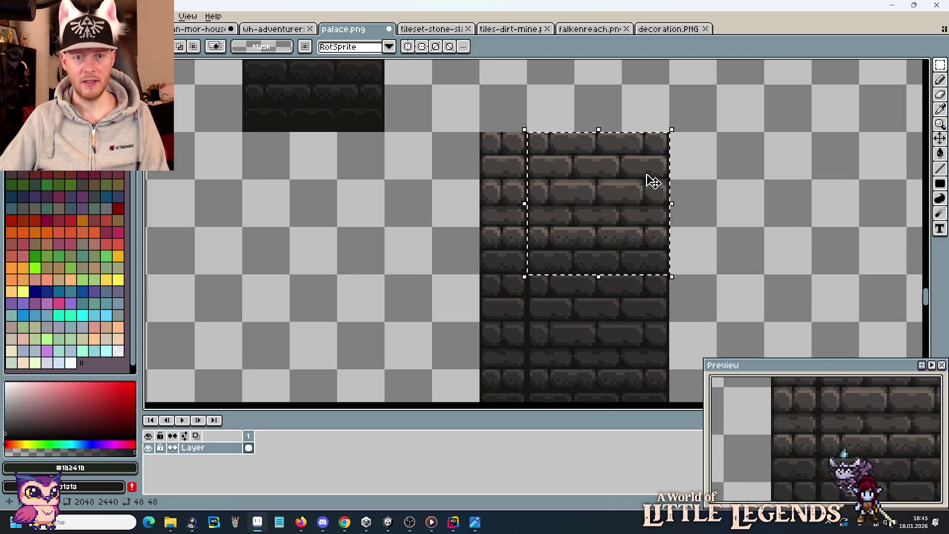
- Pan down to the dark brick walls and select one dark brick cell
scroll(651, 181, "down", 2)
scroll(631, 180, "down", 2)
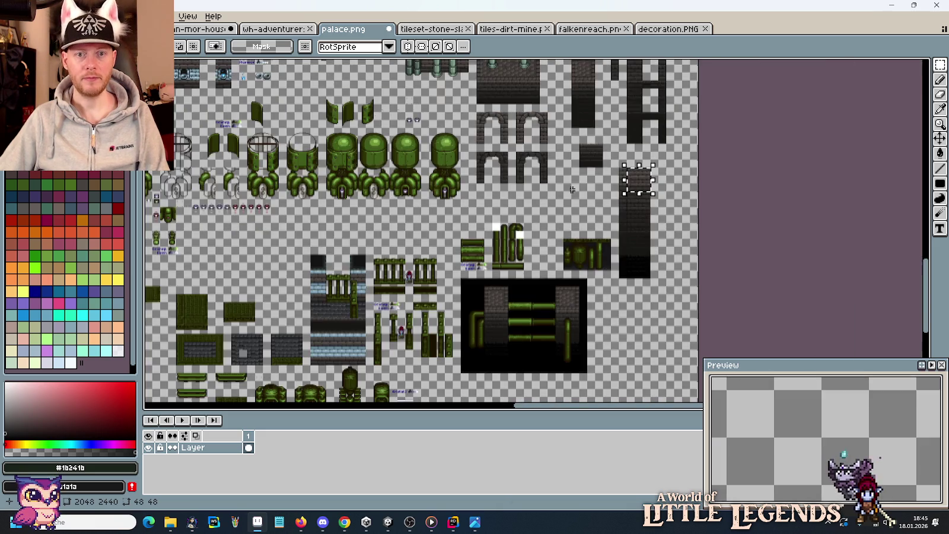
left_click_drag(631, 180, 496, 303)
scroll(648, 214, "up", 4)
left_click_drag(648, 214, 652, 291)
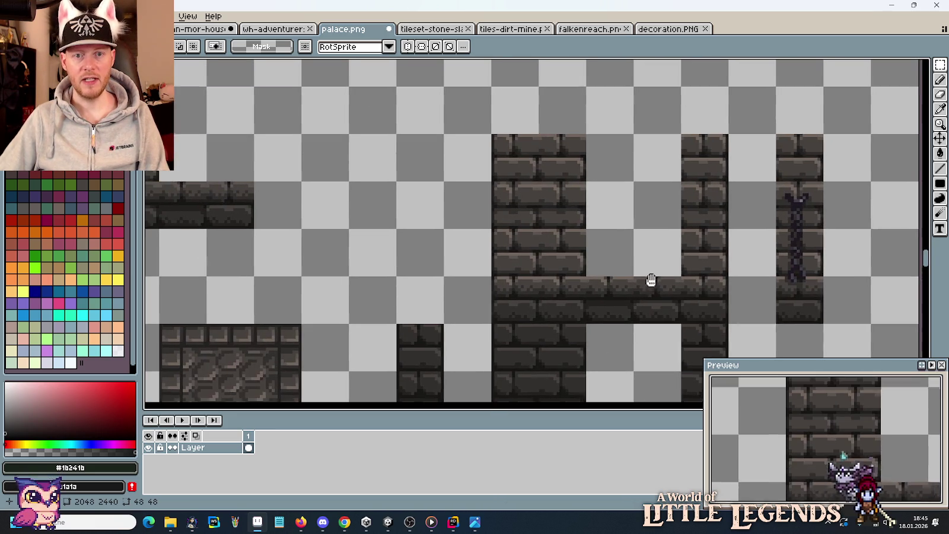
left_click_drag(714, 299, 522, 256)
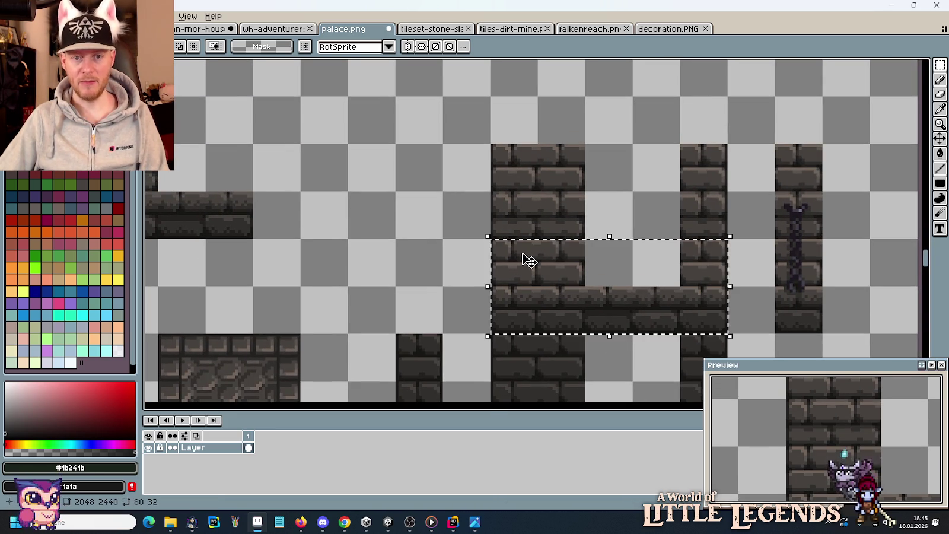
- Reveal the green brick U-wall and marquee the whole block
scroll(528, 259, "down", 2)
scroll(665, 189, "down", 1)
scroll(635, 142, "up", 2)
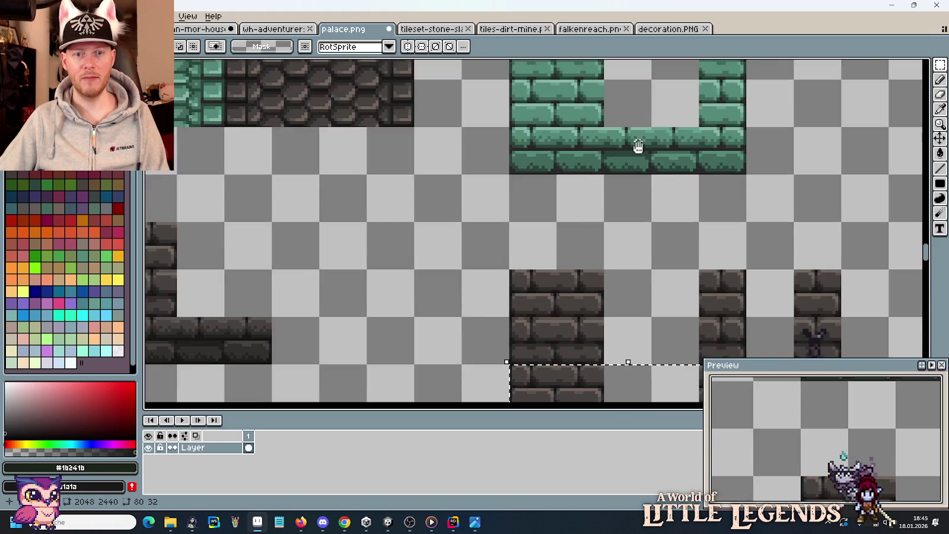
scroll(673, 277, "up", 1)
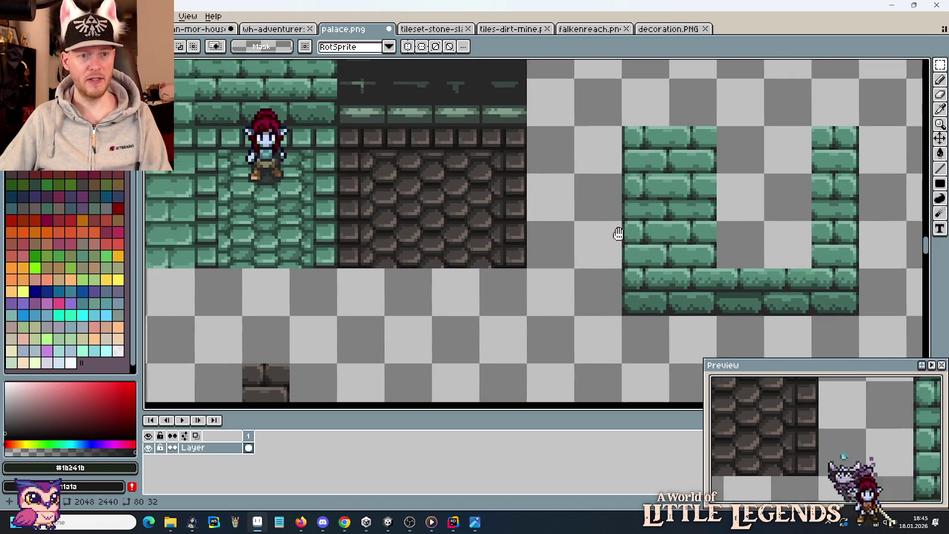
mouse_move(650, 256)
left_mouse_down()
mouse_move(737, 286)
mouse_move(459, 213)
left_mouse_up()
left_click_drag(685, 267, 510, 155)
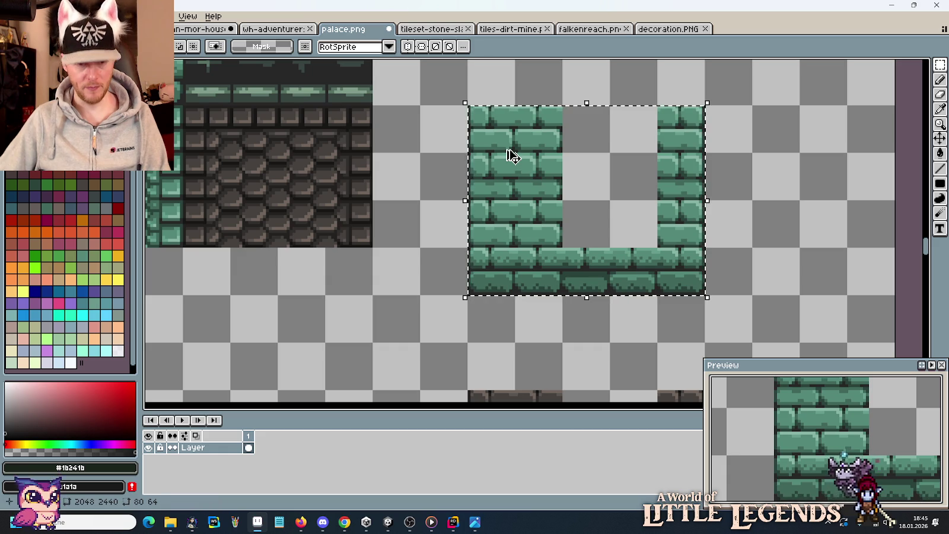
left_click(177, 31)
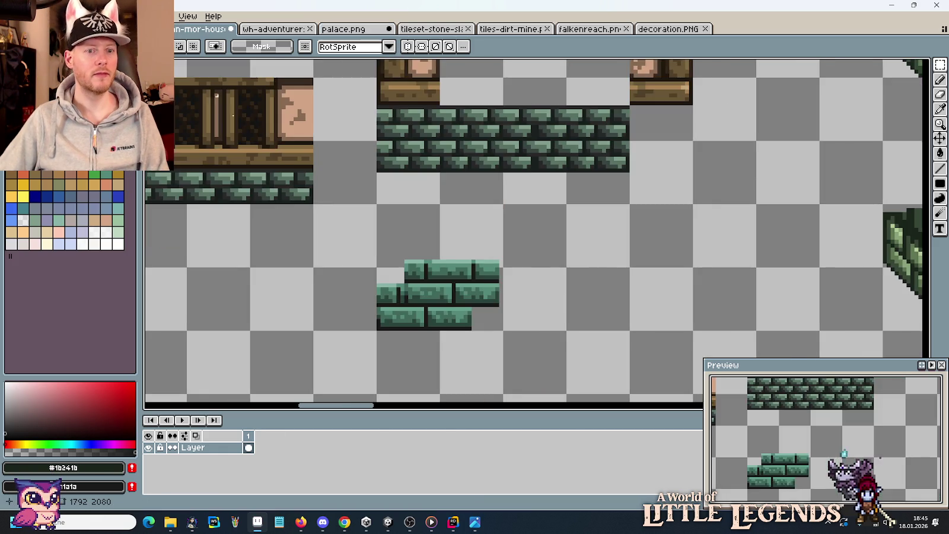
- Paste the green brick wall into the house tileset and drop it lower
key("ctrl+v")
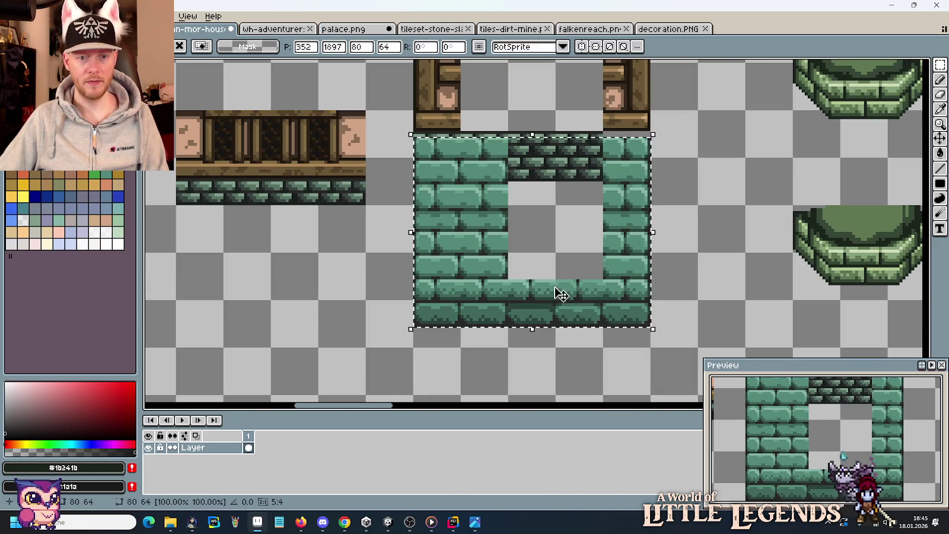
left_click_drag(568, 297, 281, 322)
scroll(550, 364, "down", 5)
left_click_drag(550, 365, 546, 301)
key("Return")
scroll(615, 209, "up", 1)
scroll(615, 210, "up", 5)
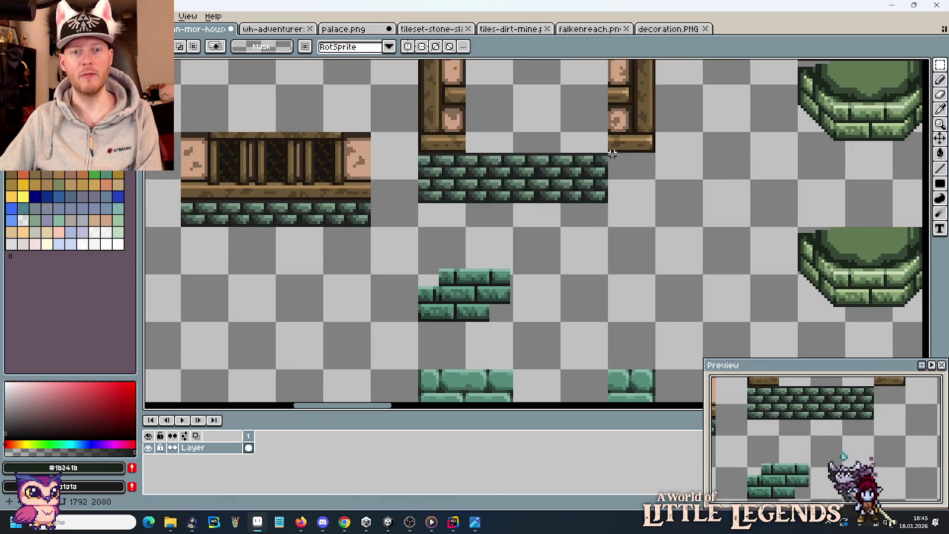
- Erase the old brick strip and move the wall's bottom rows under the door posts
left_click_drag(611, 156, 420, 222)
key("Delete")
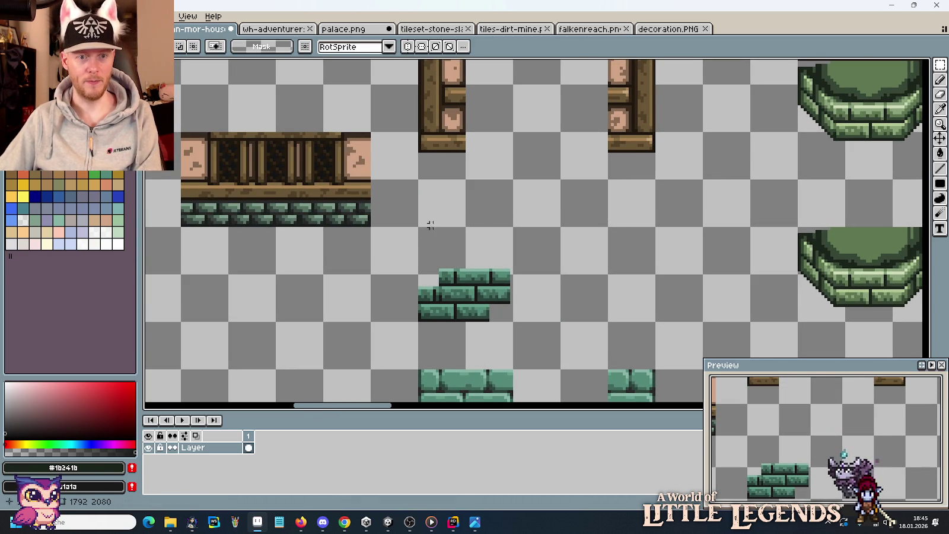
scroll(439, 298, "down", 8)
mouse_move(445, 292)
left_mouse_down()
mouse_move(677, 317)
mouse_move(622, 67)
mouse_move(656, 233)
left_mouse_up()
scroll(727, 195, "up", 5)
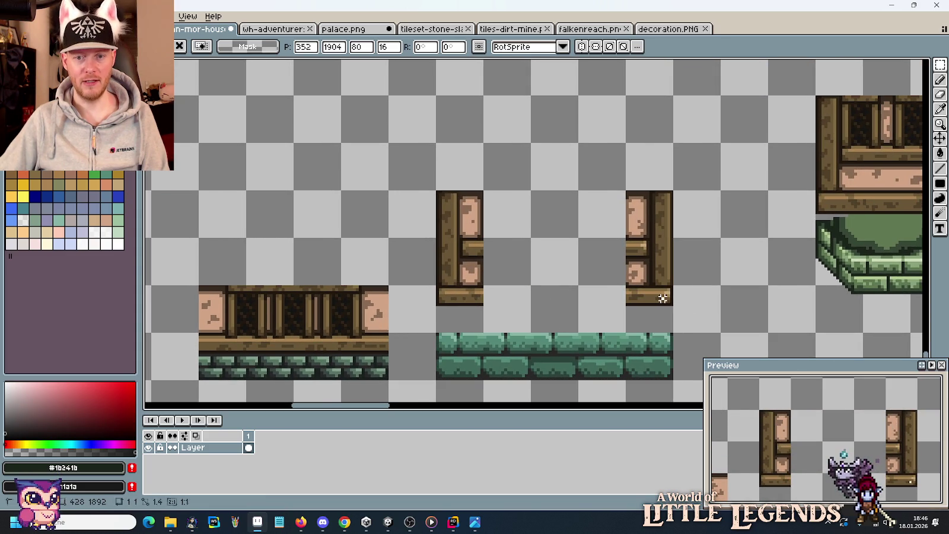
- Lower both wooden door posts onto the green brick strip and commit them
left_click_drag(675, 333, 437, 191)
left_click_drag(487, 252, 486, 276)
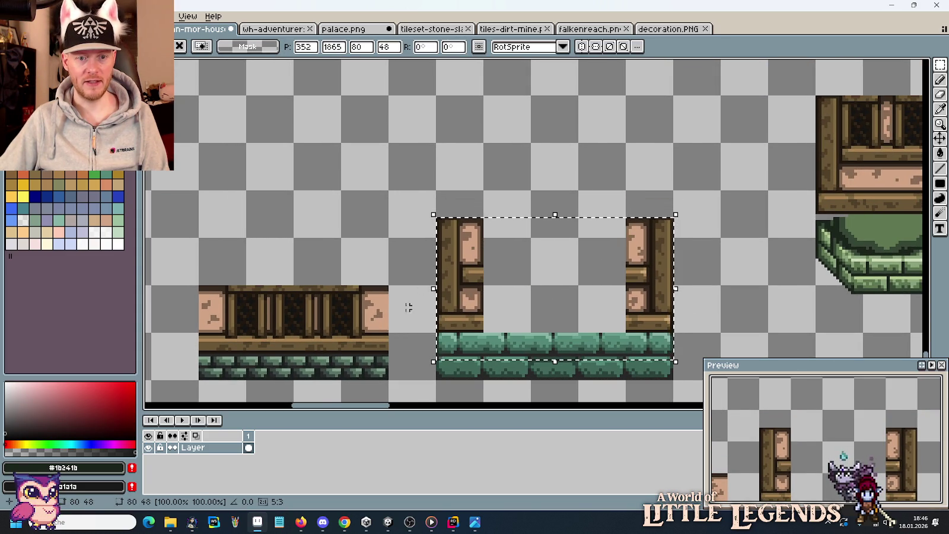
left_click_drag(403, 312, 409, 194)
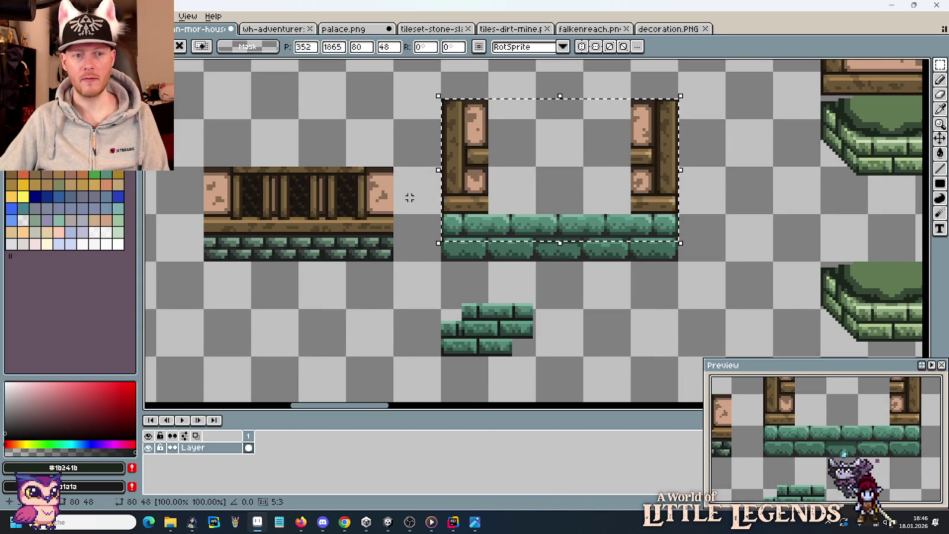
key("ctrl+d")
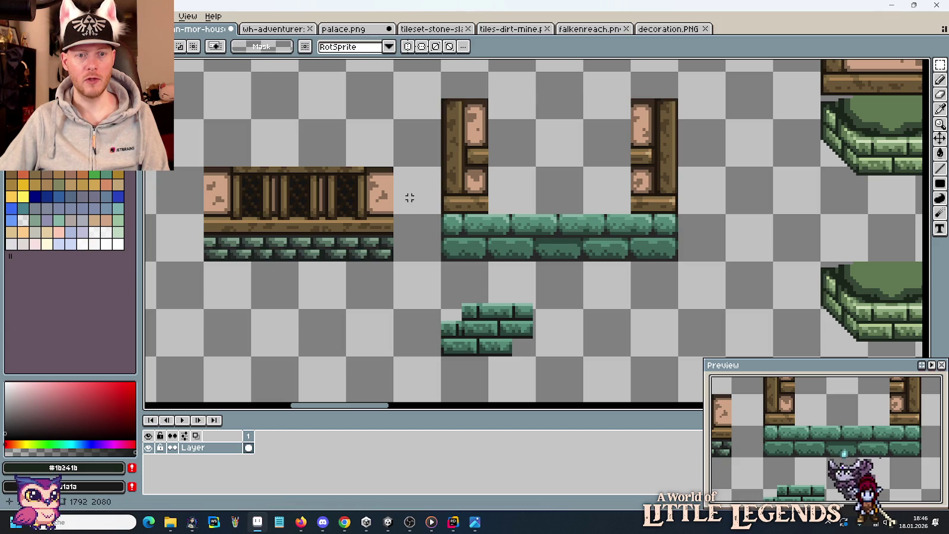
scroll(427, 239, "down", 1)
left_click_drag(513, 303, 513, 262)
left_click_drag(514, 262, 480, 290)
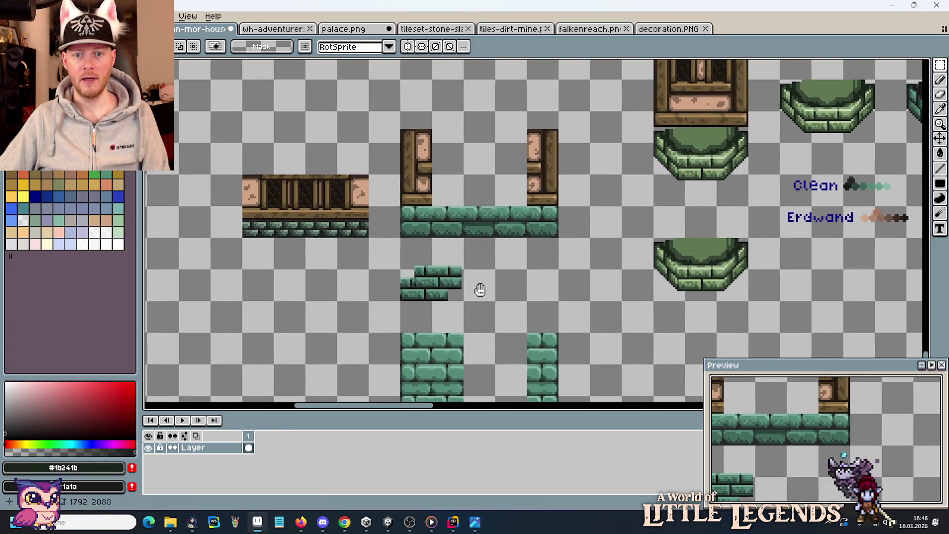
mouse_move(713, 236)
left_mouse_down()
mouse_move(554, 275)
mouse_move(653, 255)
left_mouse_up()
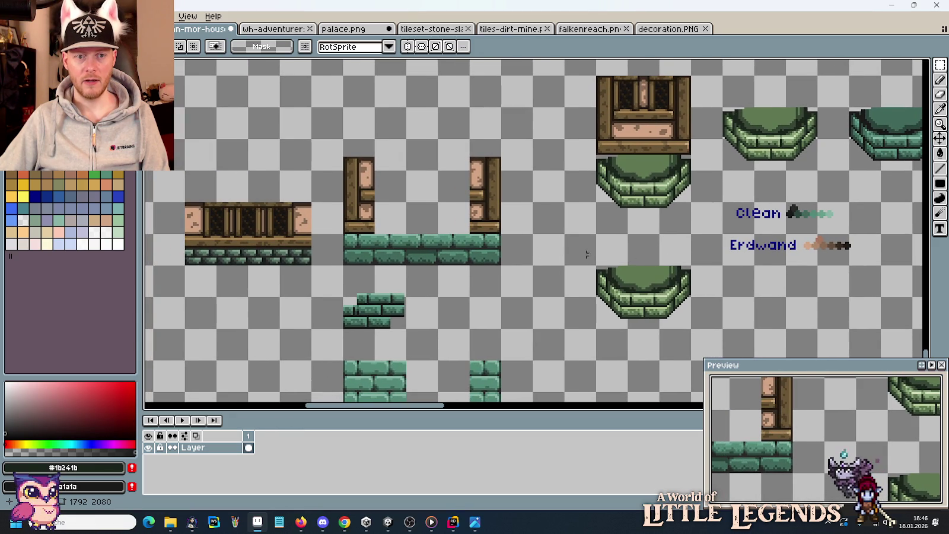
- Delete the small loose brick piece and the brick ledge between the posts
left_click_drag(373, 321, 461, 260)
left_click_drag(407, 223, 500, 271)
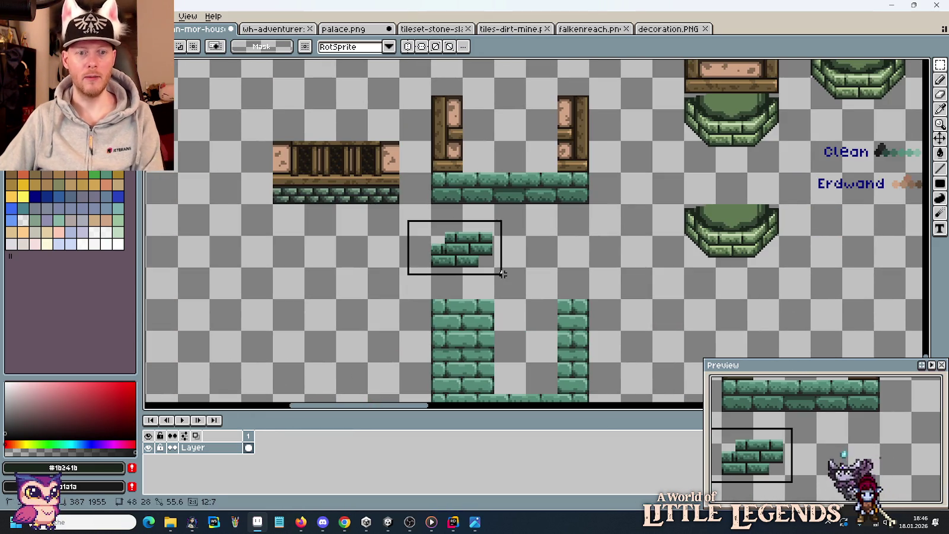
key("Delete")
left_click_drag(461, 171, 559, 206)
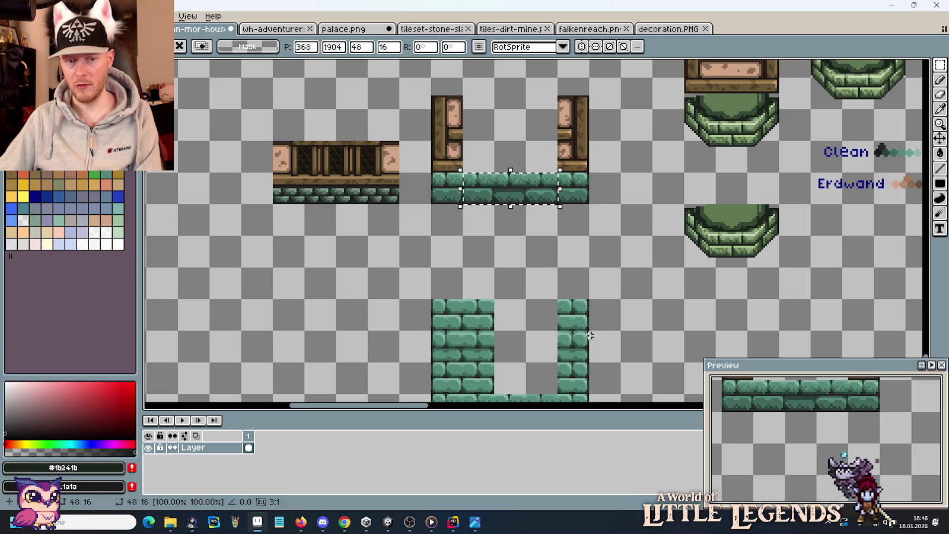
key("Delete")
- Copy a strip of pillar bricks onto the left post's base
left_click_drag(530, 321, 542, 288)
scroll(487, 253, "up", 1)
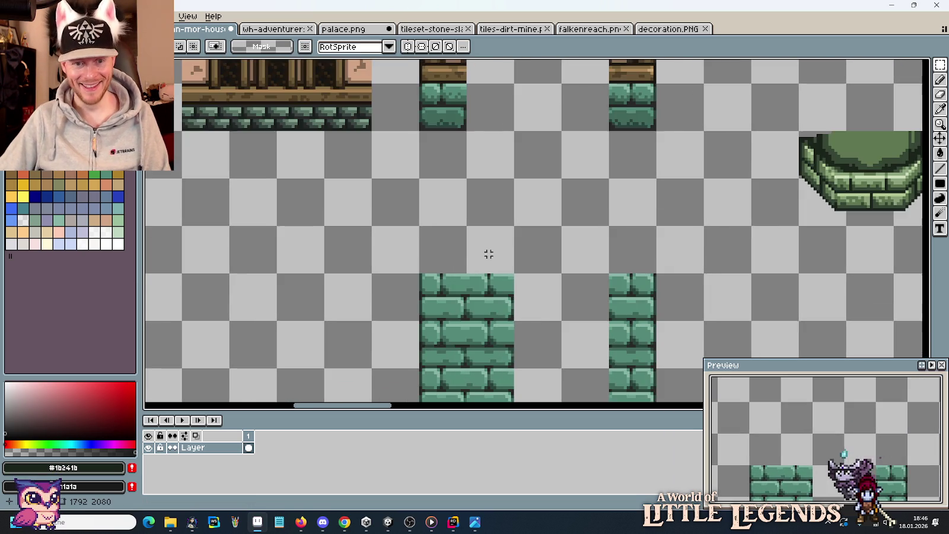
scroll(661, 294, "up", 1)
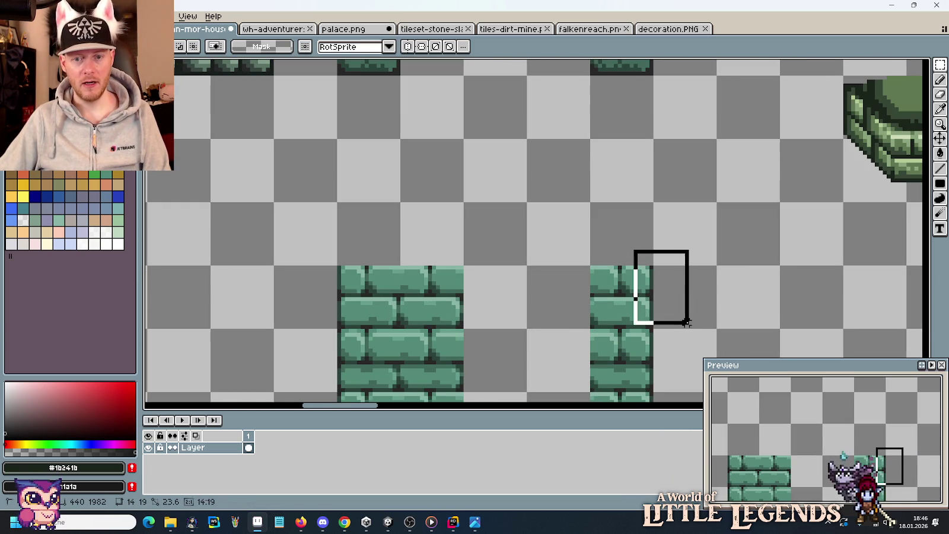
left_click_drag(635, 252, 686, 324)
key("ctrl+c")
key("ctrl+v")
mouse_move(303, 67)
left_mouse_down()
mouse_move(413, 275)
mouse_move(432, 271)
left_mouse_up()
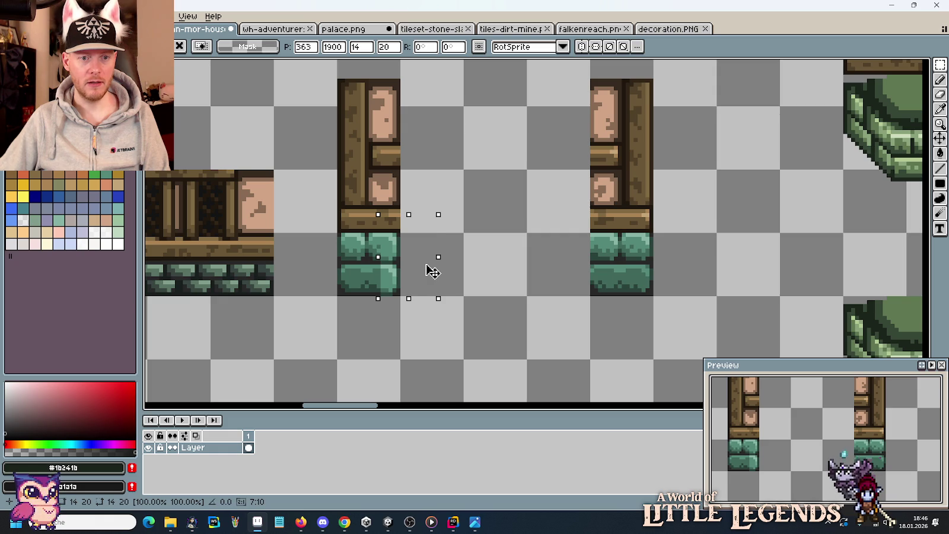
key("Return")
- Copy a brick corner and nudge it into place on the post base
scroll(496, 292, "down", 3)
scroll(682, 362, "down", 3)
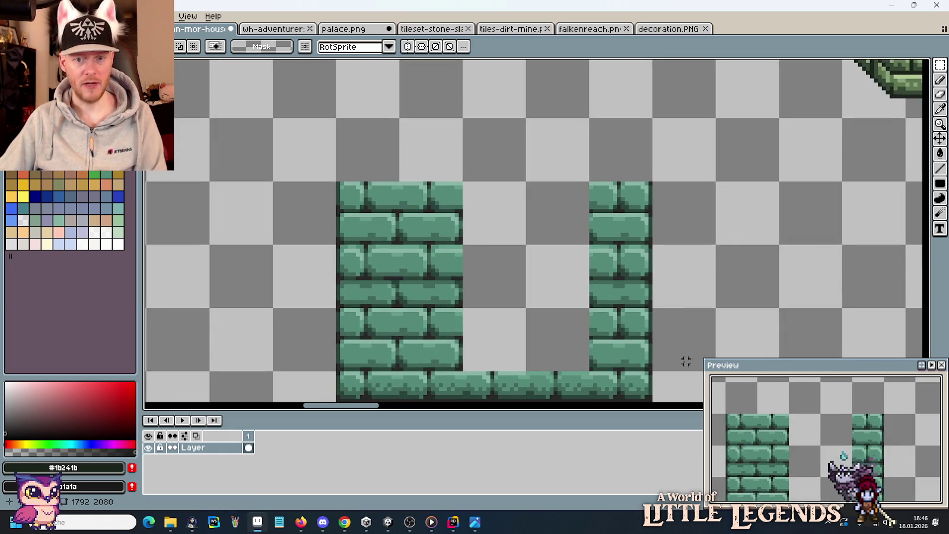
scroll(653, 301, "down", 3)
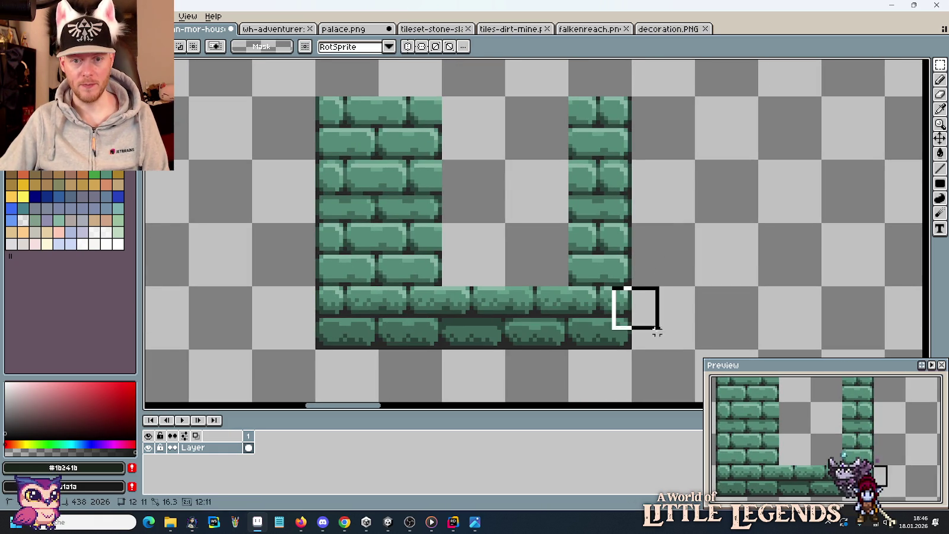
left_click_drag(614, 288, 665, 352)
key("ctrl+c")
key("ctrl+v")
scroll(415, 178, "up", 2)
scroll(408, 192, "up", 8)
left_click_drag(406, 191, 406, 200)
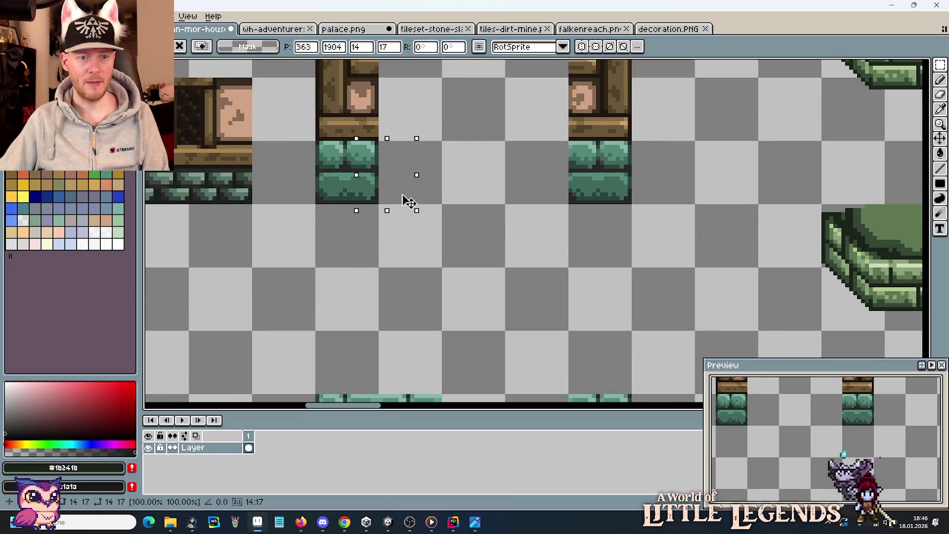
key("Return")
- Patch the post base with a thin copied brick strip, then shift the lintel-and-arch column over
scroll(430, 339, "up", 1)
scroll(426, 148, "down", 2)
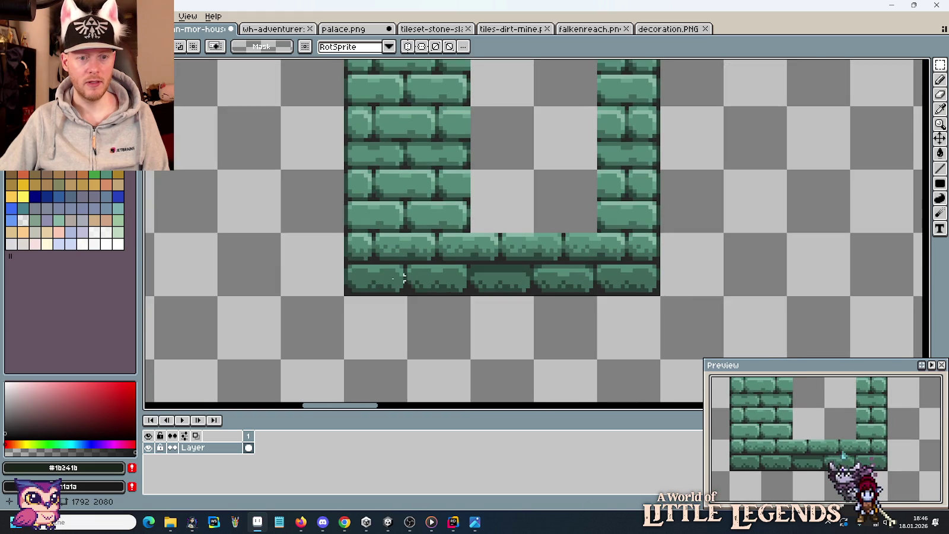
left_click_drag(341, 238, 355, 303)
key("ctrl+c")
key("ctrl+v")
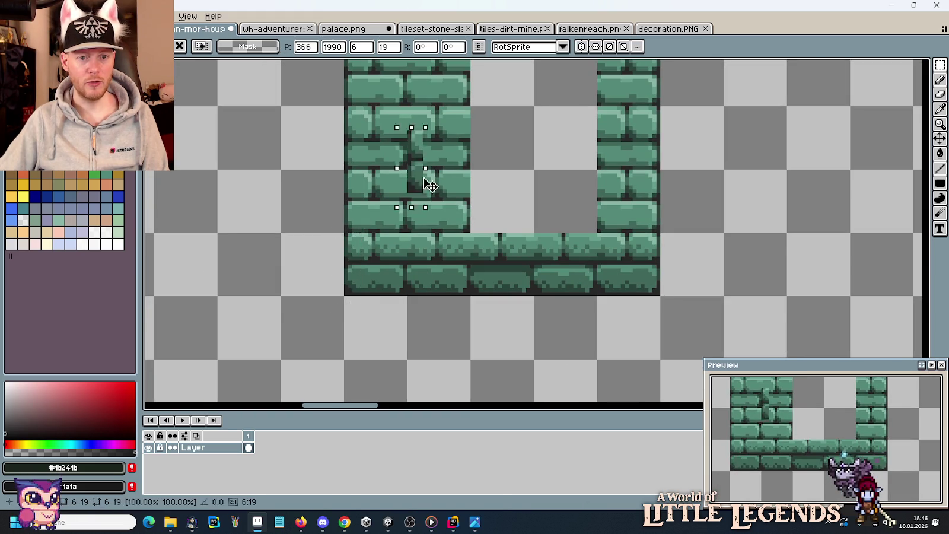
scroll(602, 84, "up", 4)
left_click_drag(602, 84, 606, 296)
key("Return")
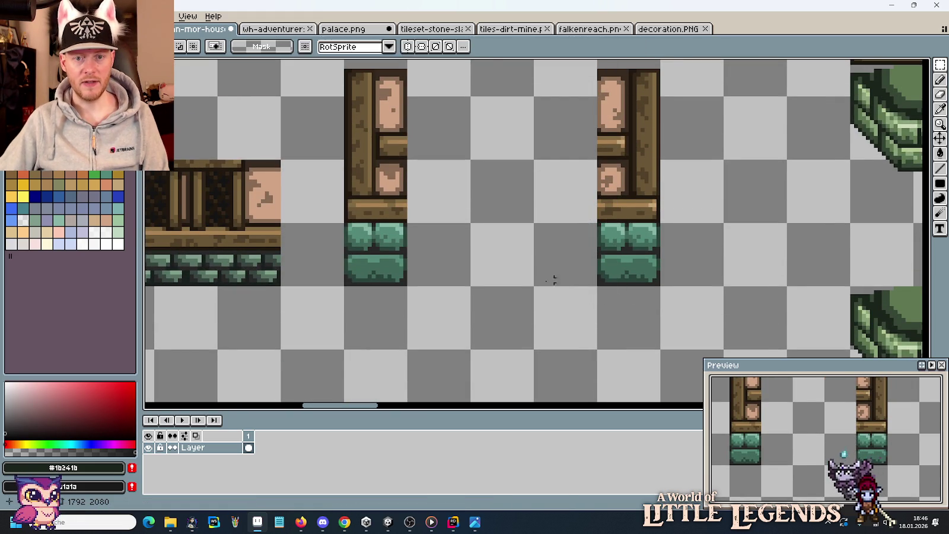
scroll(502, 265, "down", 1)
scroll(502, 265, "down", 1)
scroll(503, 265, "up", 1)
mouse_move(741, 337)
left_mouse_down()
mouse_move(761, 304)
mouse_move(677, 87)
left_mouse_up()
mouse_move(708, 210)
left_mouse_down()
mouse_move(487, 178)
mouse_move(487, 191)
left_mouse_up()
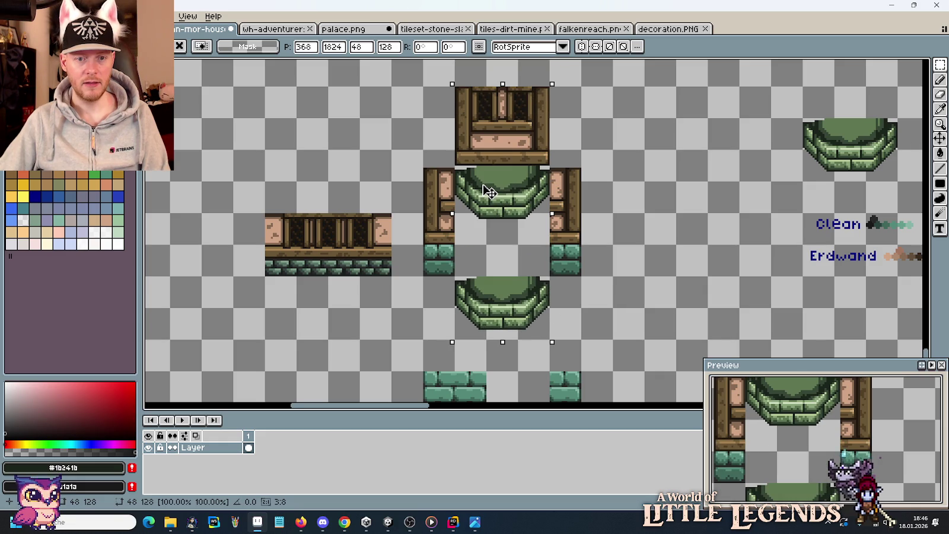
- Drop the lintel-and-arch column between the posts and raise the lower green arch one pixel
left_click(612, 333)
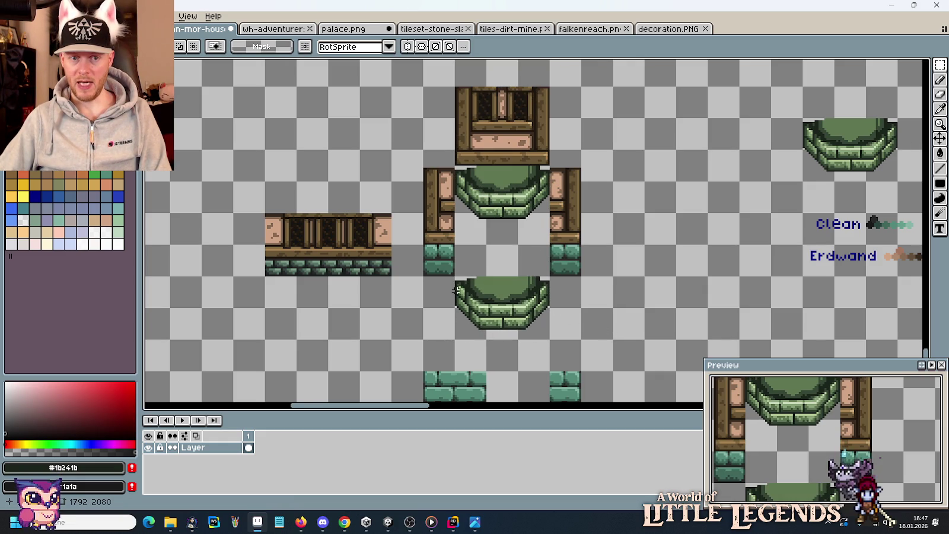
scroll(468, 319, "up", 2)
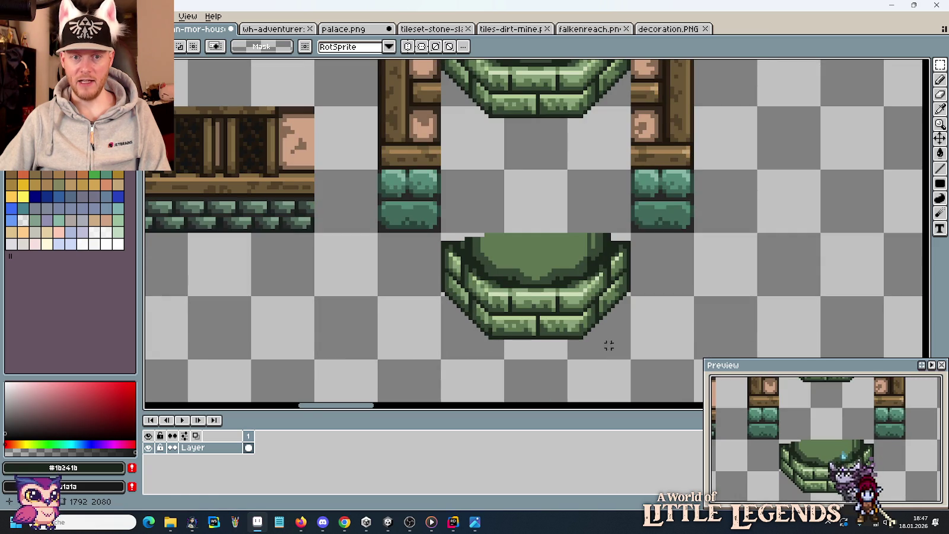
left_click_drag(633, 359, 440, 231)
key("Up")
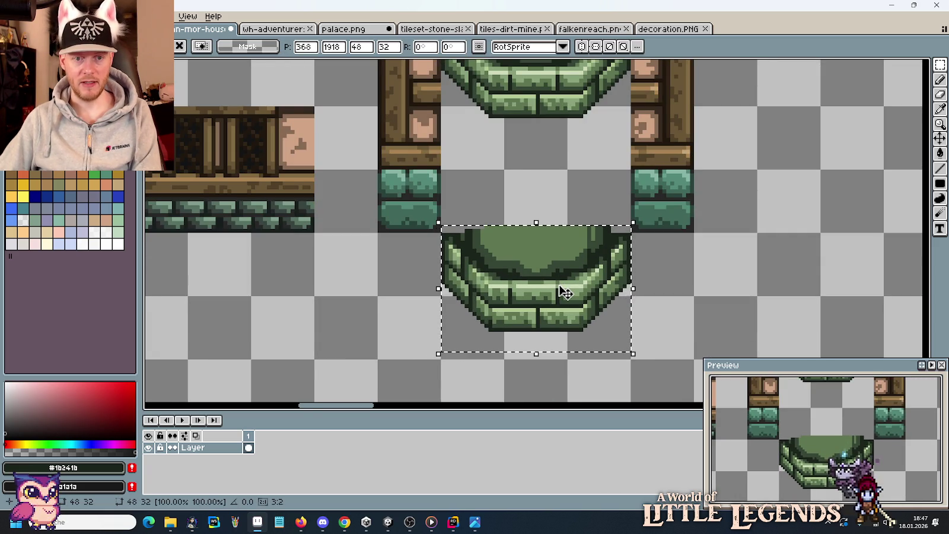
key("Return")
scroll(650, 290, "down", 2)
scroll(650, 291, "down", 2)
scroll(644, 284, "up", 2)
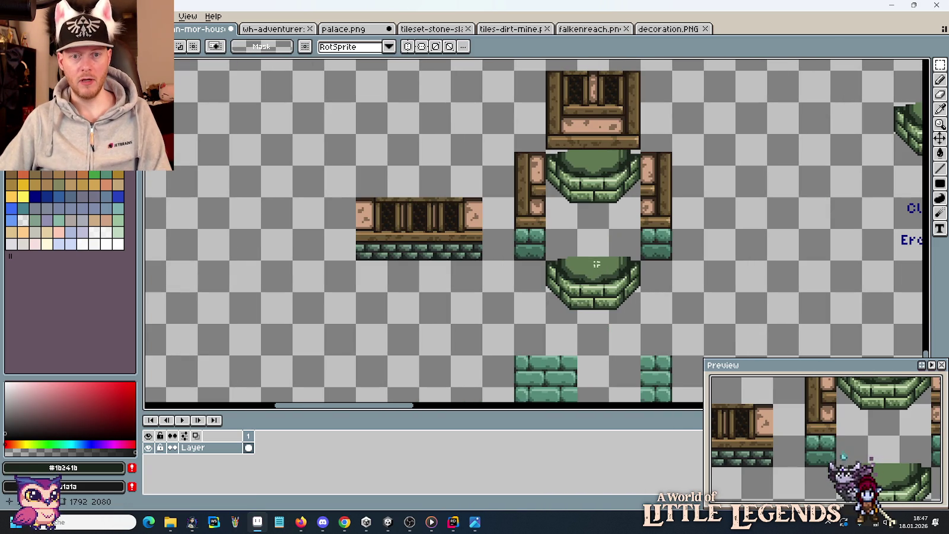
key("alt+Tab")
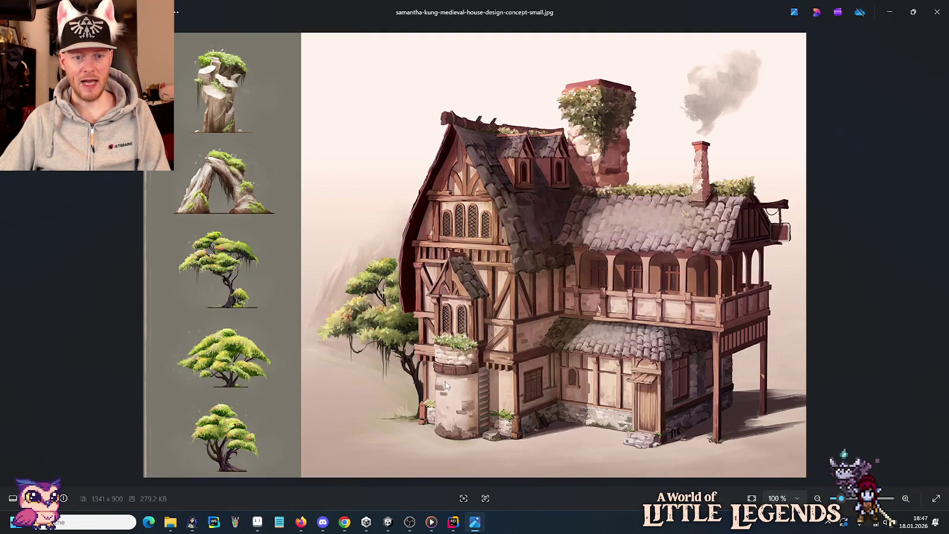
- Compare the medieval house concept image against the tileset's doorway, ending on the canvas
key("alt+Tab")
scroll(608, 226, "up", 2)
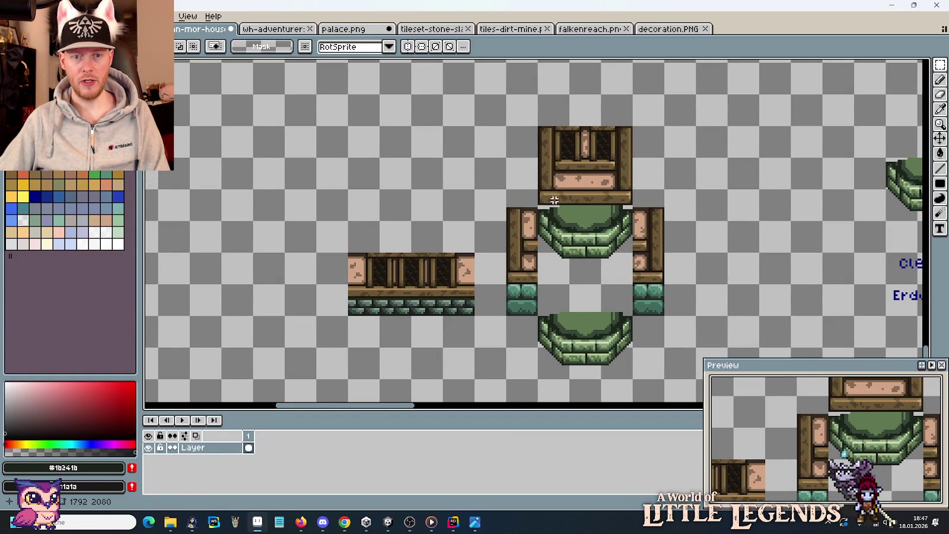
key("alt+Tab")
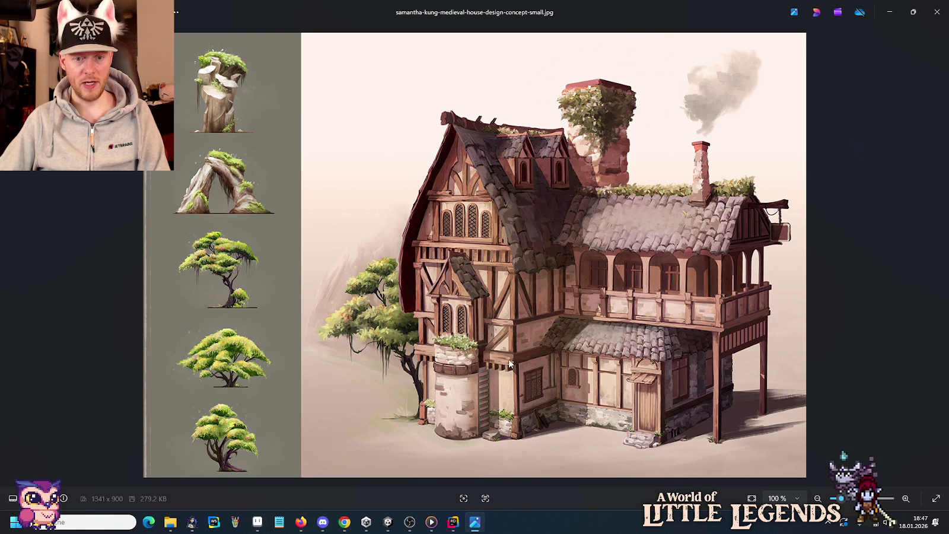
key("alt+Tab")
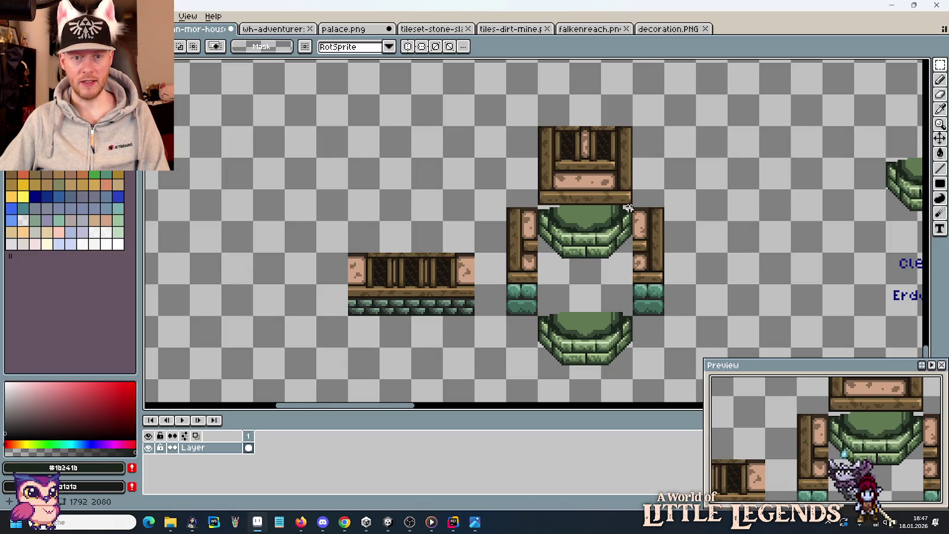
scroll(532, 204, "up", 2)
- Erase the left and right wooden pillars flanking the green stone arch
left_click_drag(546, 175, 585, 205)
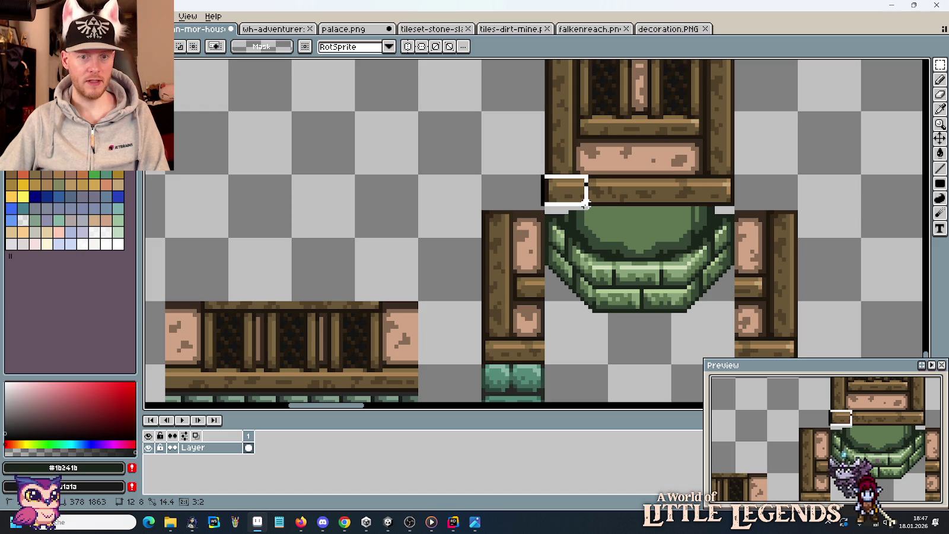
left_click(499, 219)
left_click_drag(487, 212, 511, 237)
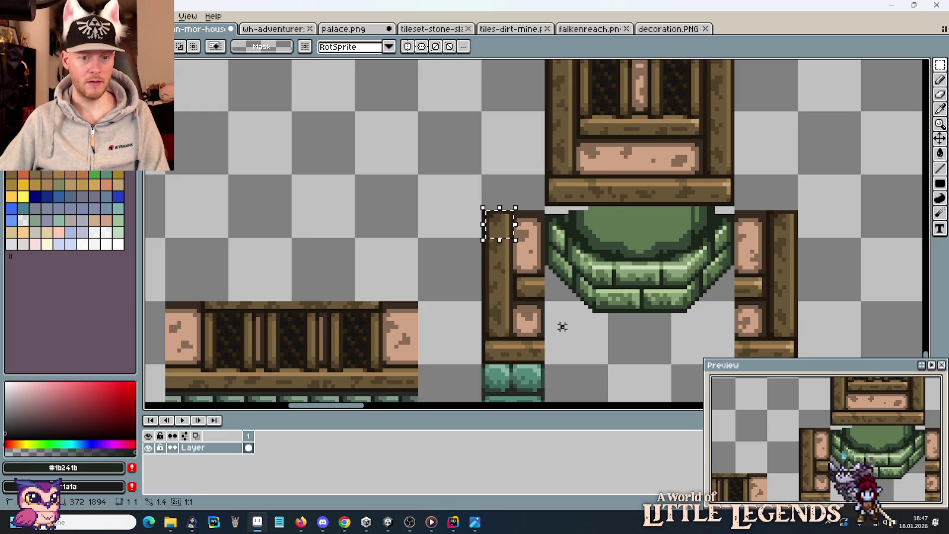
scroll(562, 327, "down", 1)
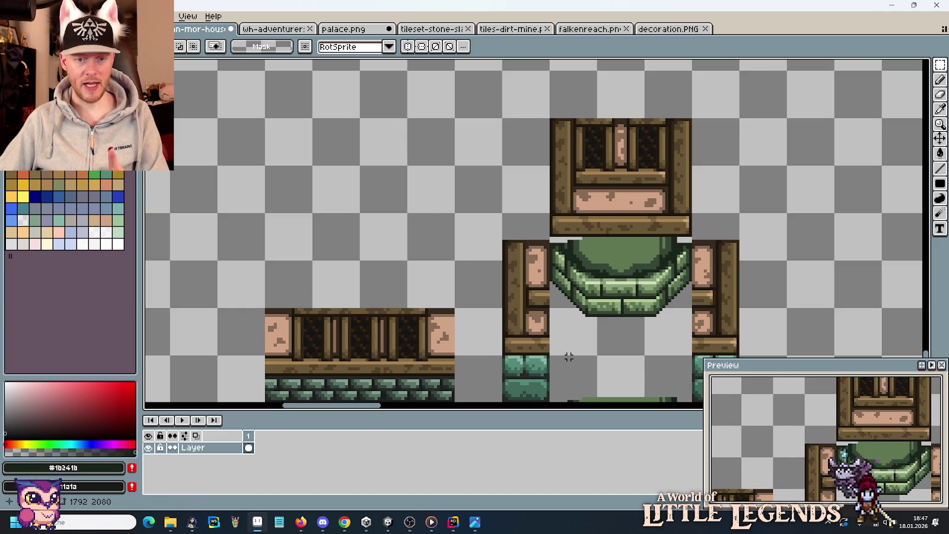
left_click_drag(571, 360, 535, 264)
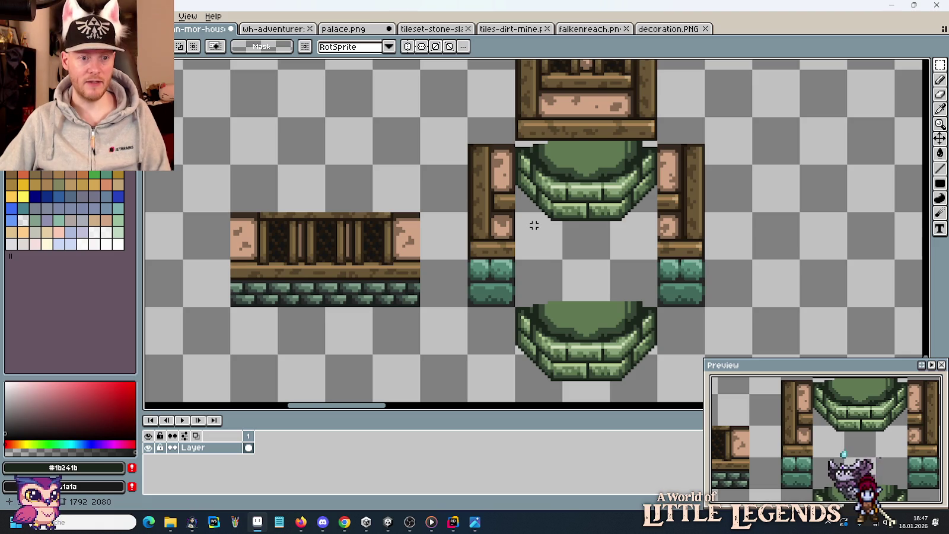
left_click_drag(534, 225, 523, 275)
left_click_drag(502, 306, 460, 194)
key("Delete")
left_click_drag(693, 308, 647, 167)
key("Delete")
scroll(709, 240, "down", 1)
- Paste a copy of a wooden door tile beside the green stone arch
scroll(709, 240, "down", 2)
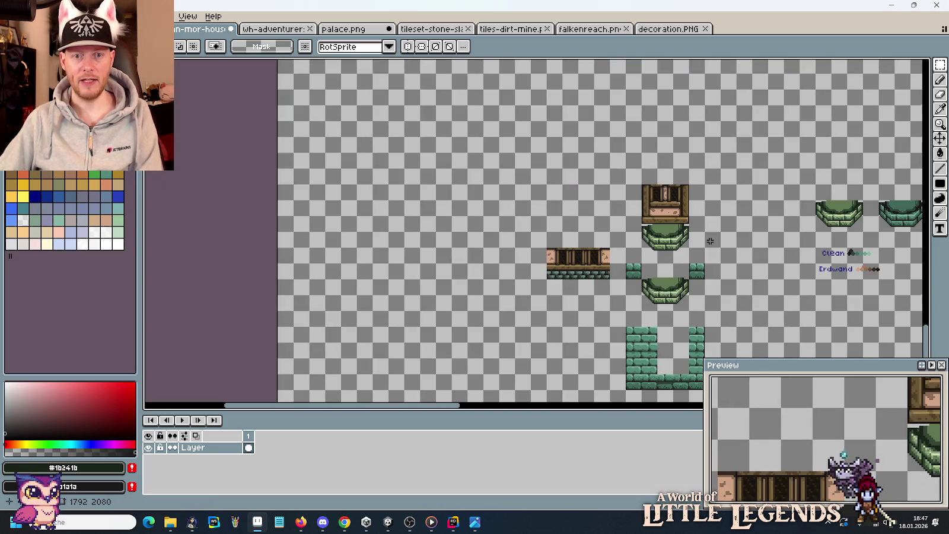
mouse_move(502, 105)
left_mouse_down()
mouse_move(466, 192)
mouse_move(552, 136)
mouse_move(556, 217)
left_mouse_up()
scroll(546, 162, "up", 2)
left_click_drag(546, 290, 542, 239)
scroll(473, 223, "down", 2)
scroll(473, 223, "down", 2)
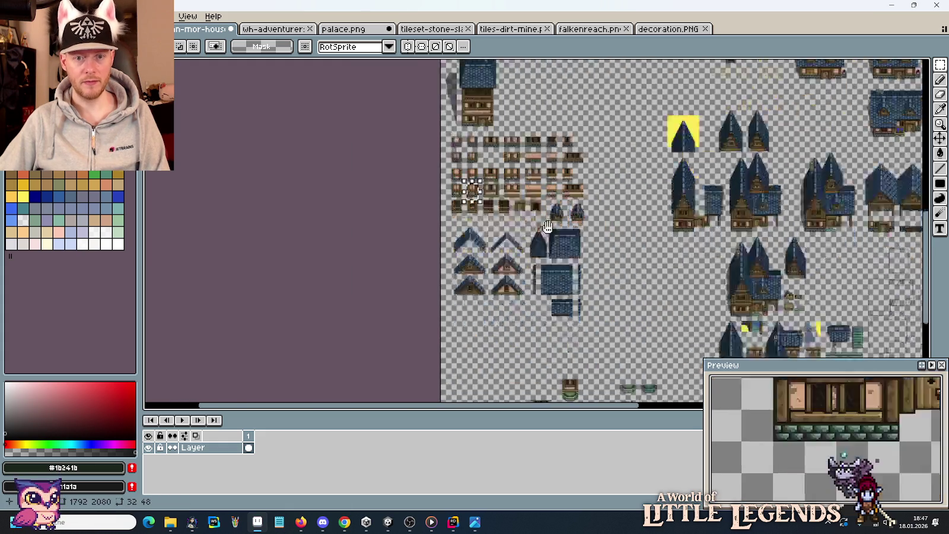
scroll(533, 202, "up", 3)
scroll(587, 237, "up", 1)
scroll(591, 232, "up", 1)
key("ctrl+v")
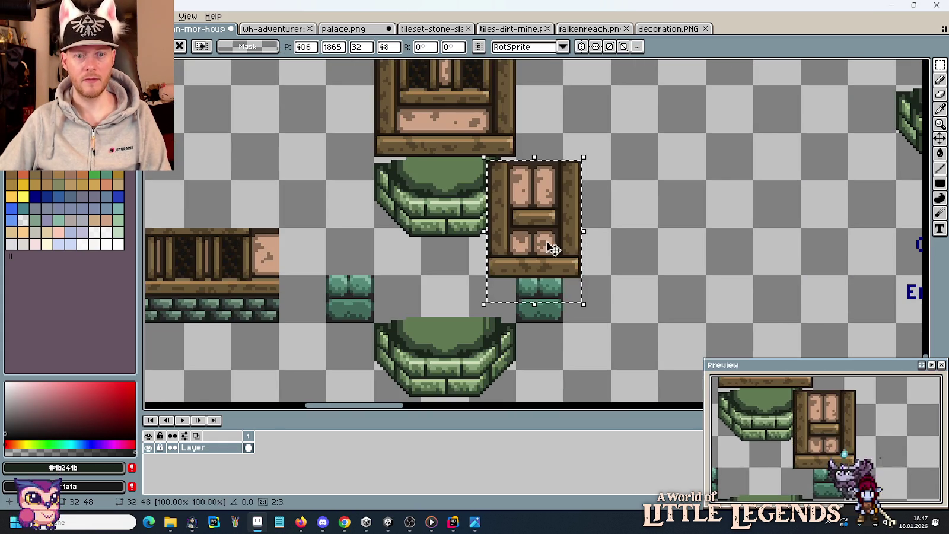
left_click_drag(546, 244, 689, 233)
left_click(618, 264)
- Place the door tile's left and right halves against the arch's two sides
mouse_move(618, 264)
left_mouse_down()
mouse_move(658, 133)
mouse_move(353, 187)
left_mouse_up()
left_click_drag(665, 255, 688, 148)
mouse_move(689, 185)
left_mouse_down()
mouse_move(565, 184)
mouse_move(547, 208)
left_mouse_up()
key("ctrl+d")
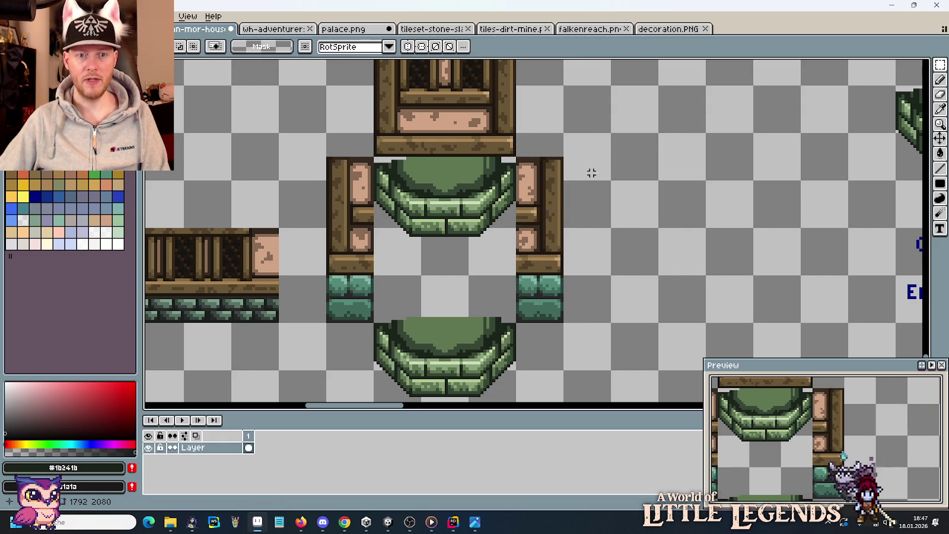
left_click_drag(370, 153, 429, 222)
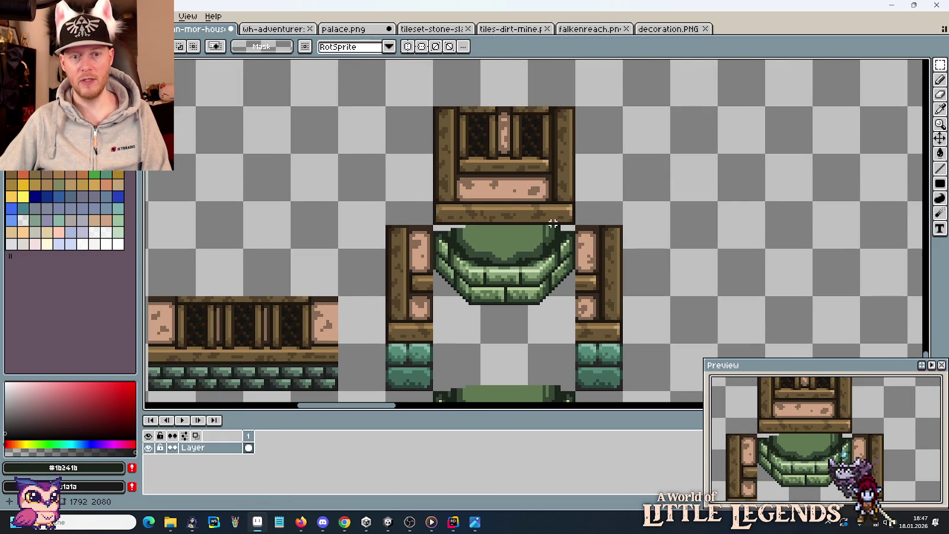
key("alt+Tab")
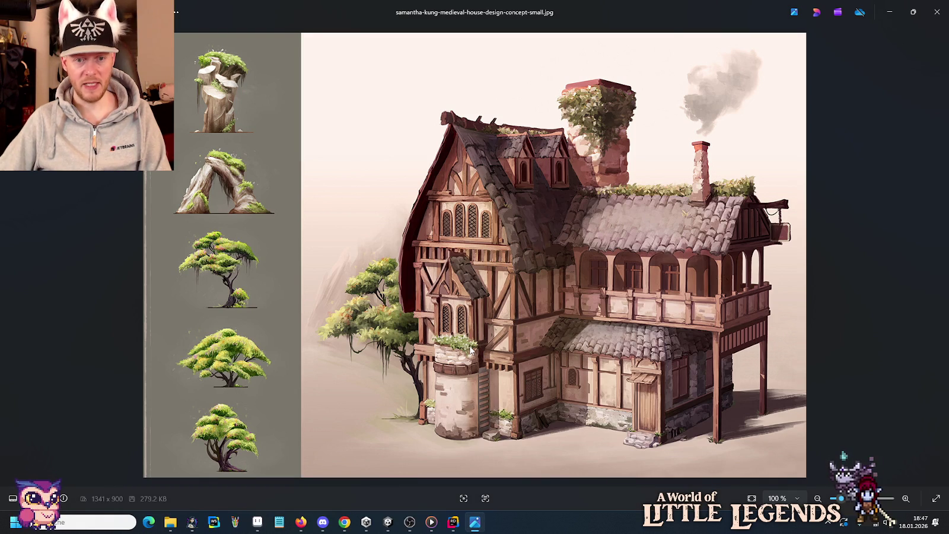
key("alt+Tab")
mouse_move(623, 339)
left_mouse_down()
mouse_move(574, 240)
mouse_move(594, 256)
mouse_move(626, 180)
mouse_move(603, 208)
left_mouse_up()
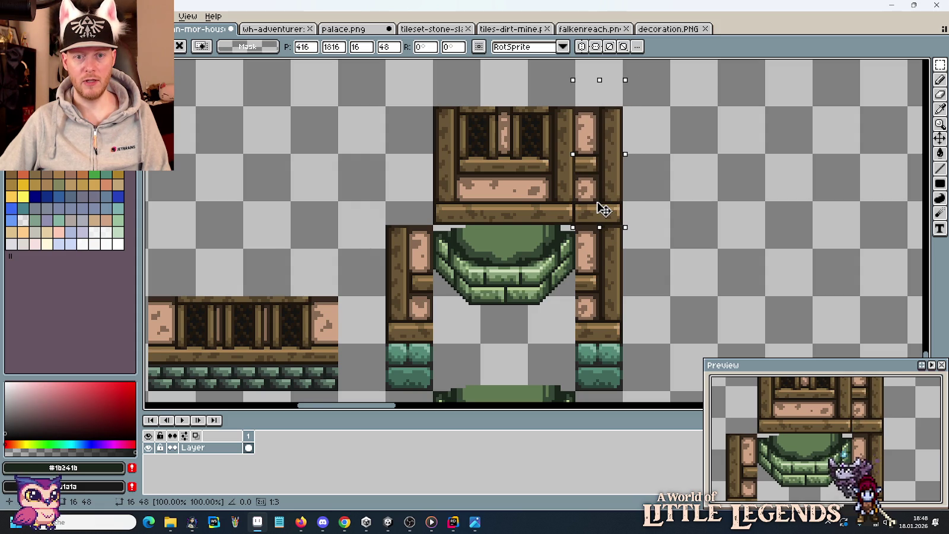
- Extend wooden pillar pieces up beside the window's right and left sides
left_click(654, 276)
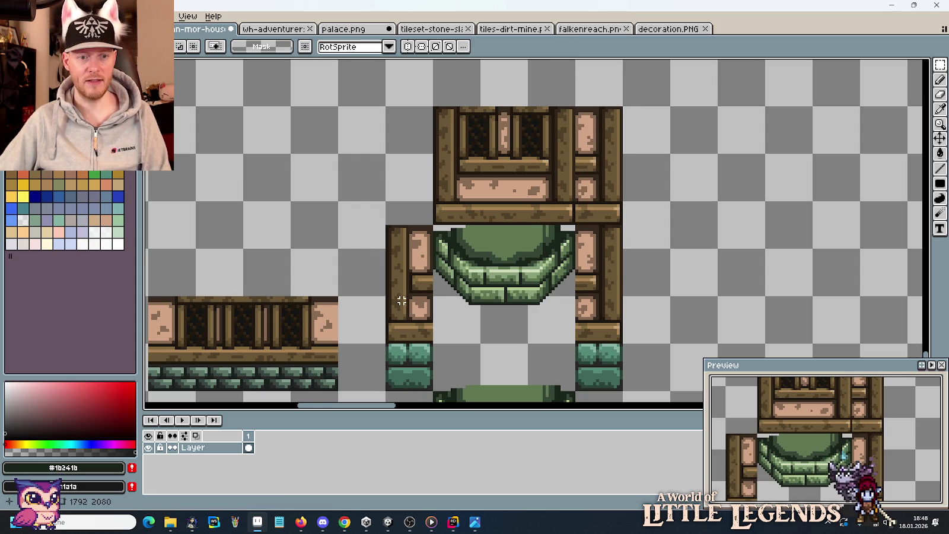
left_click_drag(405, 327, 386, 201)
mouse_move(413, 275)
left_mouse_down()
mouse_move(415, 172)
mouse_move(414, 191)
left_mouse_up()
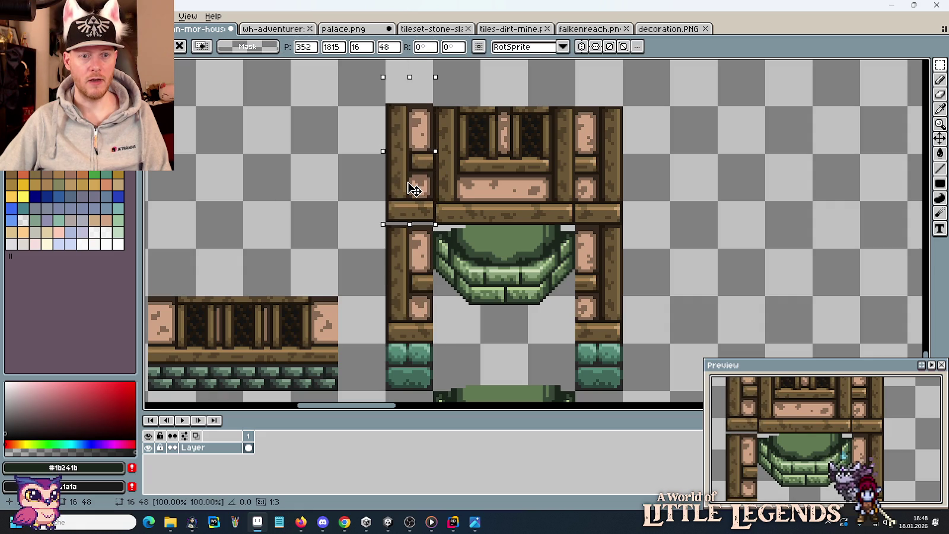
left_click(547, 301)
- Lower the window-and-arch block between the pillars and check it against the concept image
left_click_drag(578, 346, 430, 104)
left_click(474, 181)
left_click_drag(475, 181, 475, 187)
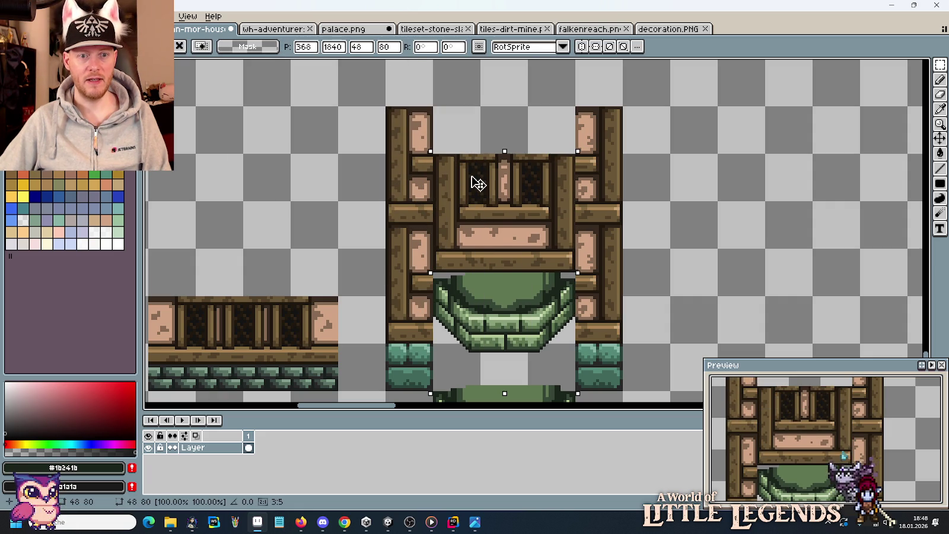
left_click(664, 207)
scroll(664, 208, "down", 1)
scroll(664, 208, "down", 1)
scroll(650, 252, "up", 1)
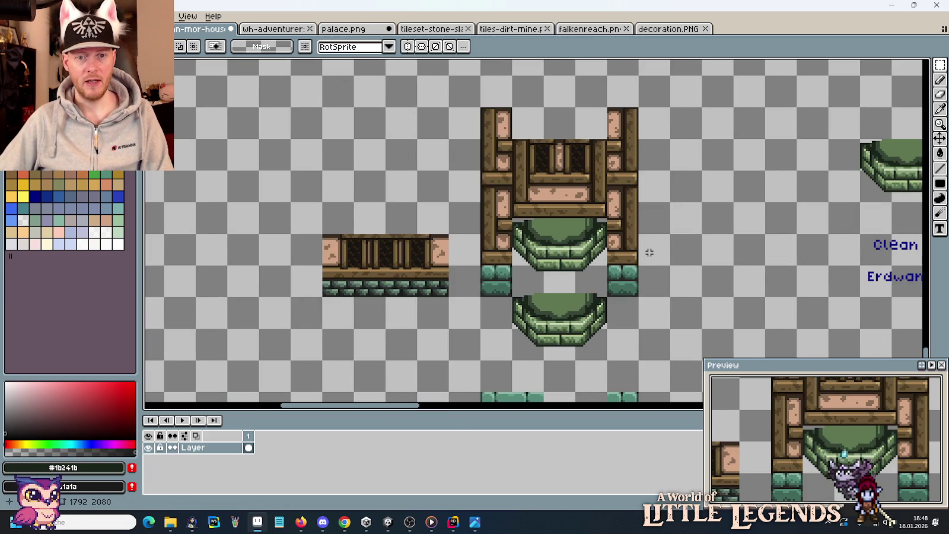
key("alt+Tab")
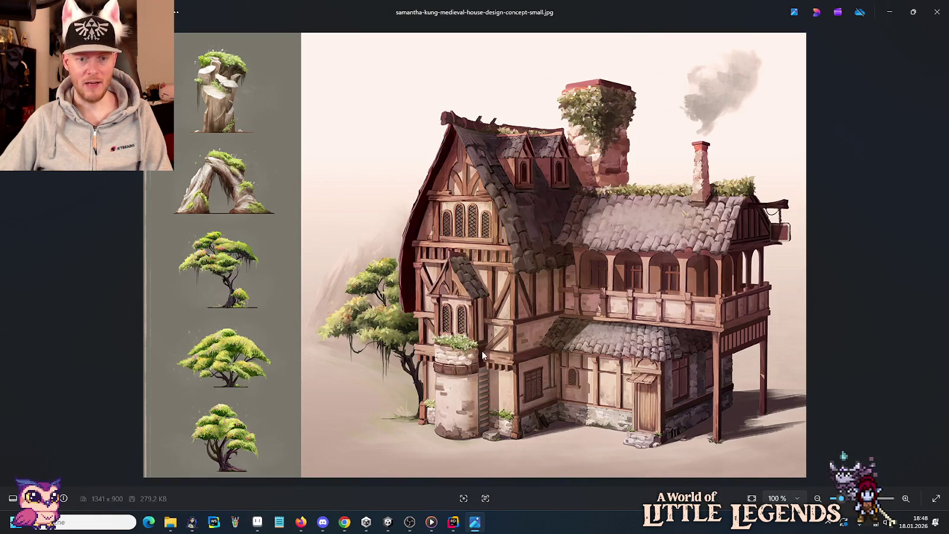
key("alt+Tab")
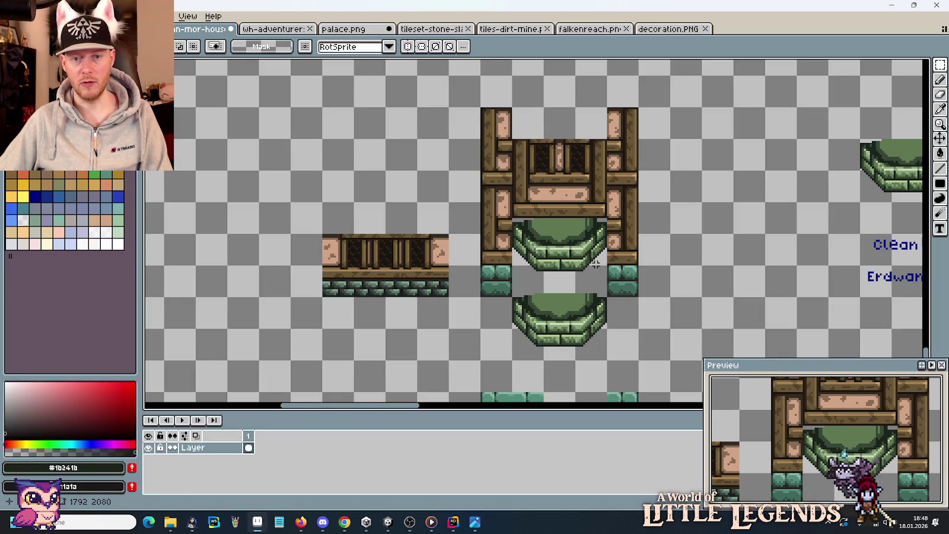
- Undo the block's last move and instead nudge it down one pixel between the posts
key("ctrl+z")
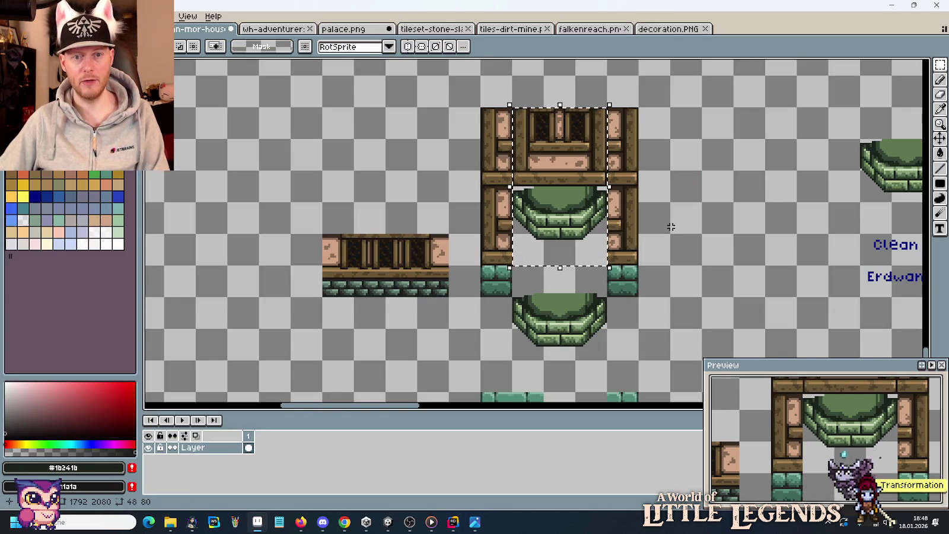
key("Down")
key("Down")
key("Down")
key("Down")
key("Down")
key("Down")
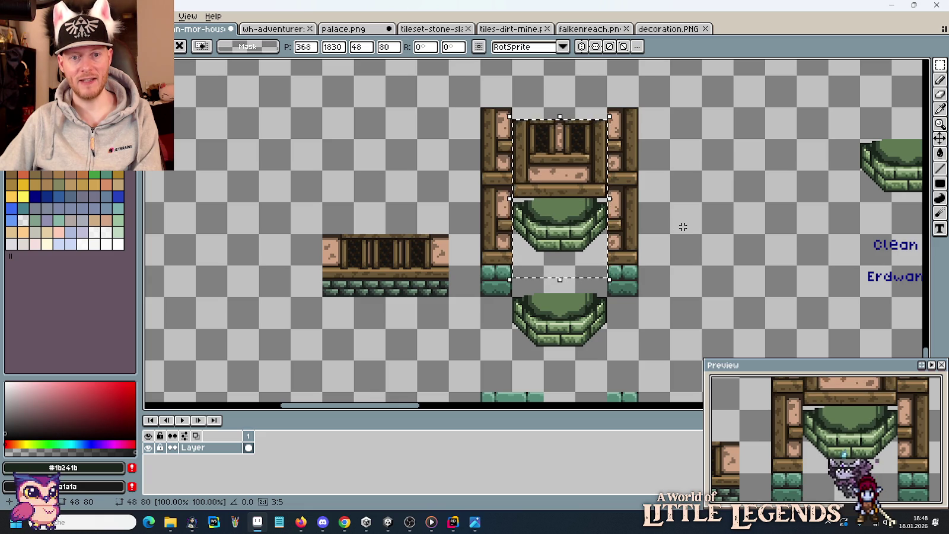
key("ctrl+d")
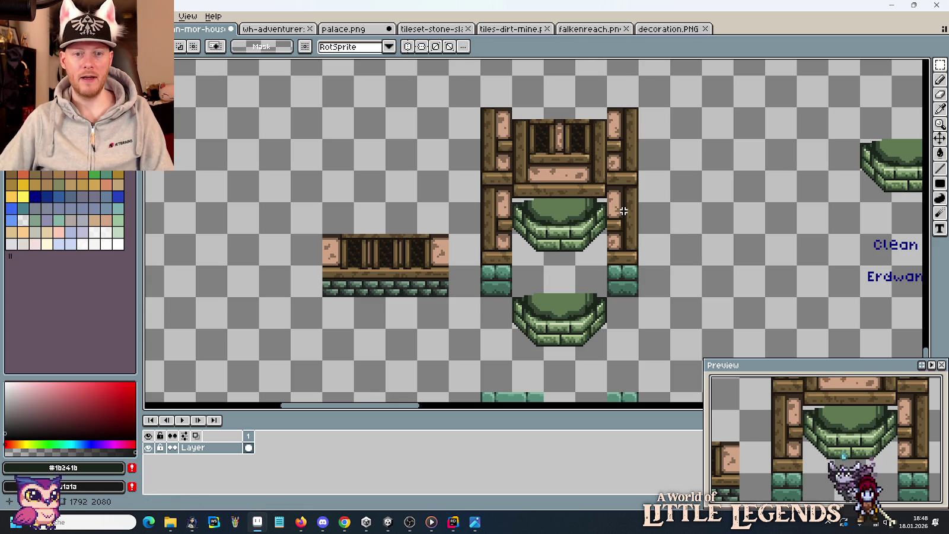
key("alt+Tab")
key("alt+Tab")
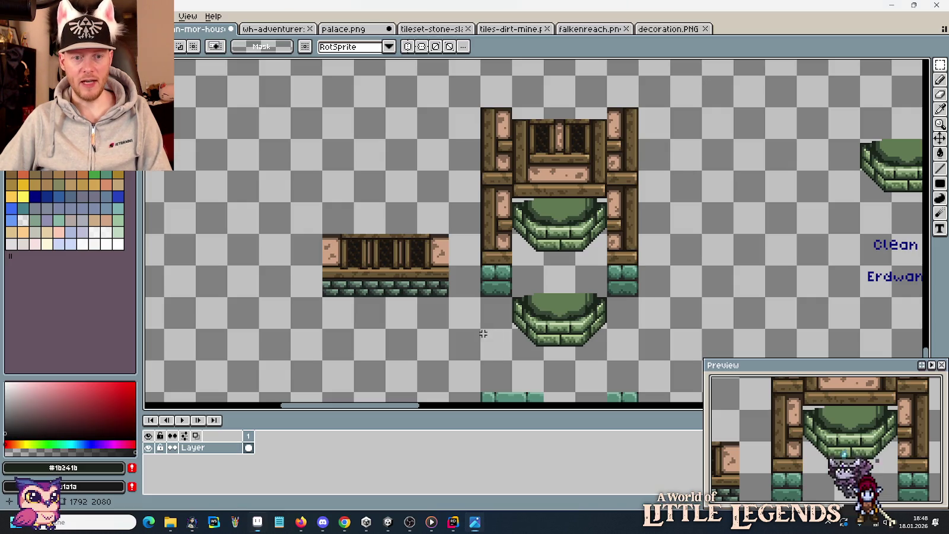
left_click_drag(704, 262, 481, 220)
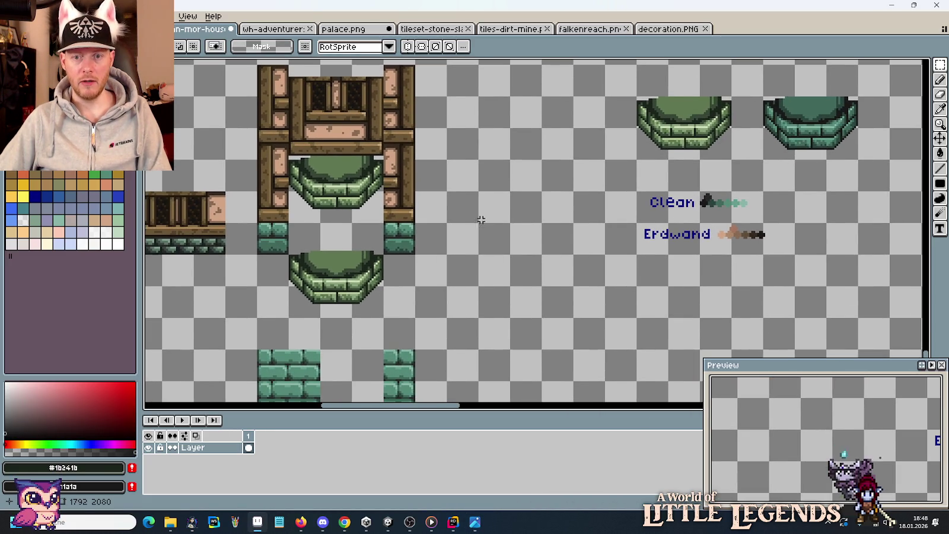
- Pick the light tan from the Erdwand ramp and lighten it to a pale peach
scroll(717, 243, "up", 1)
scroll(712, 240, "up", 3)
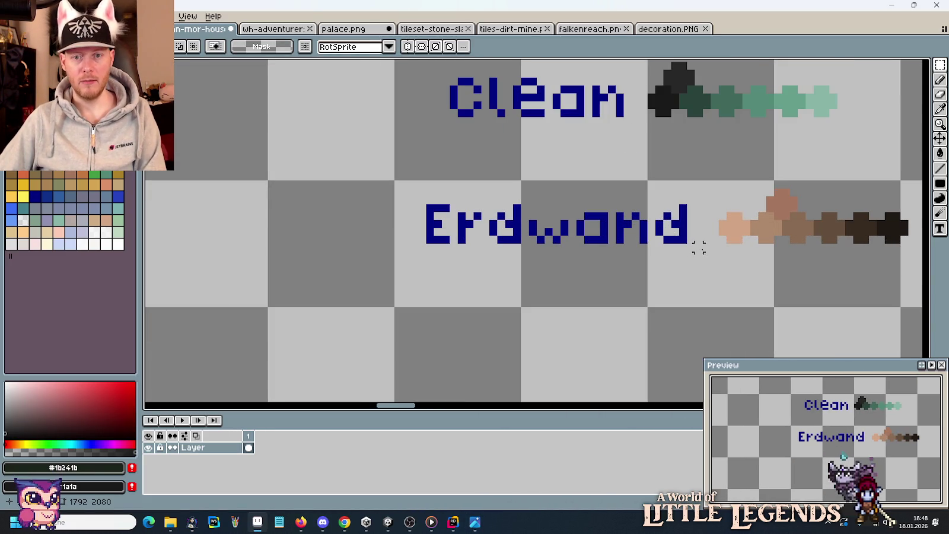
key("i")
left_click(739, 222)
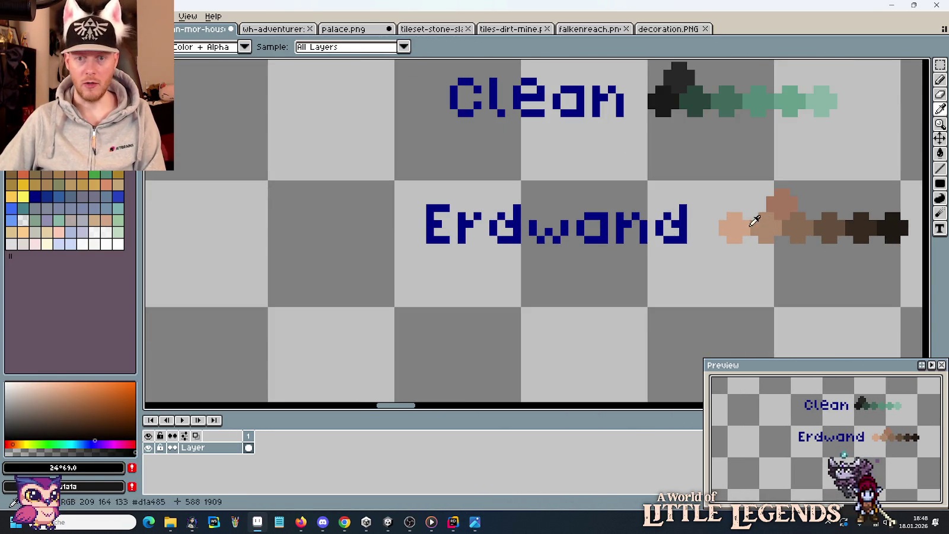
left_click(59, 467)
left_click(34, 385)
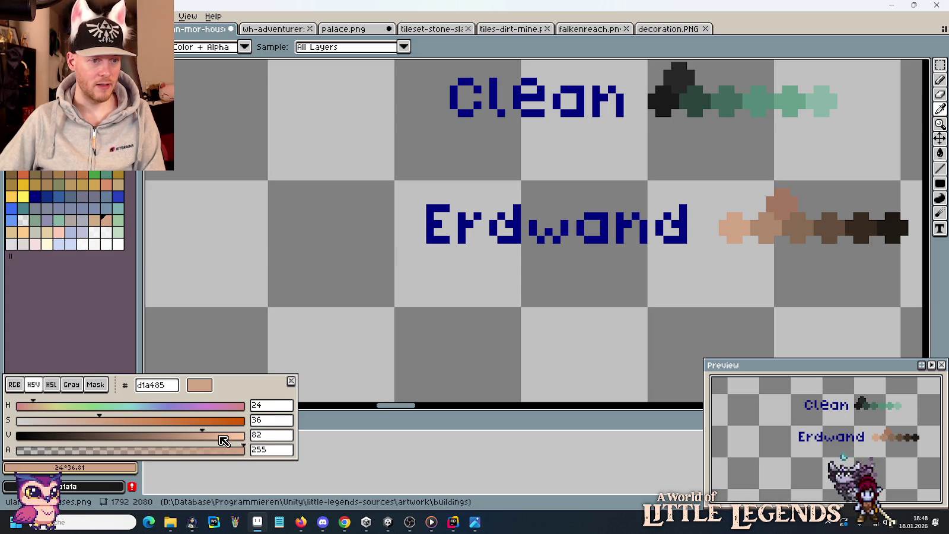
left_click(51, 385)
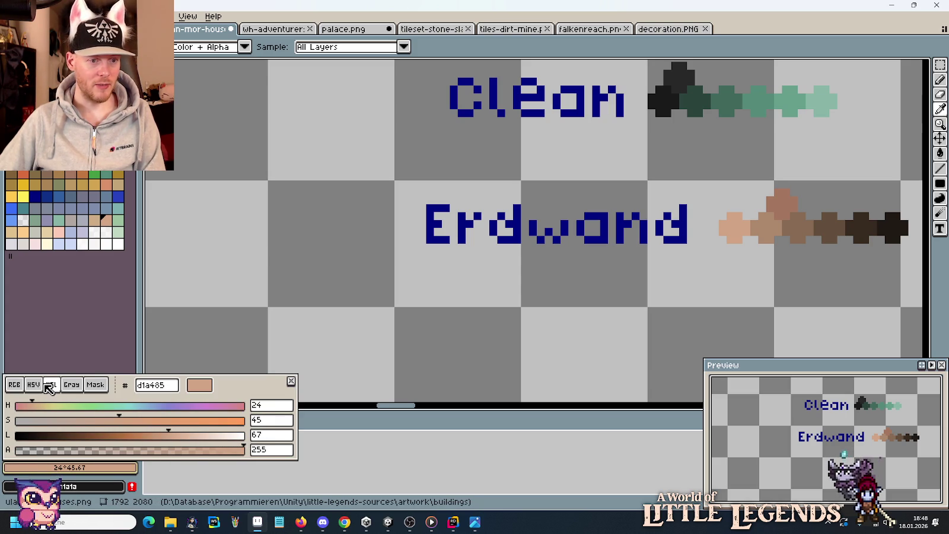
left_click(194, 436)
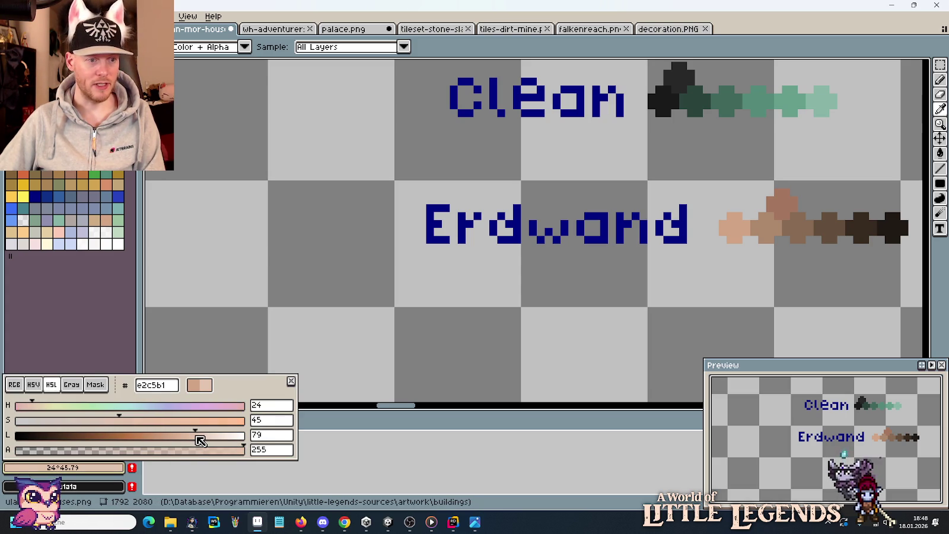
key("b")
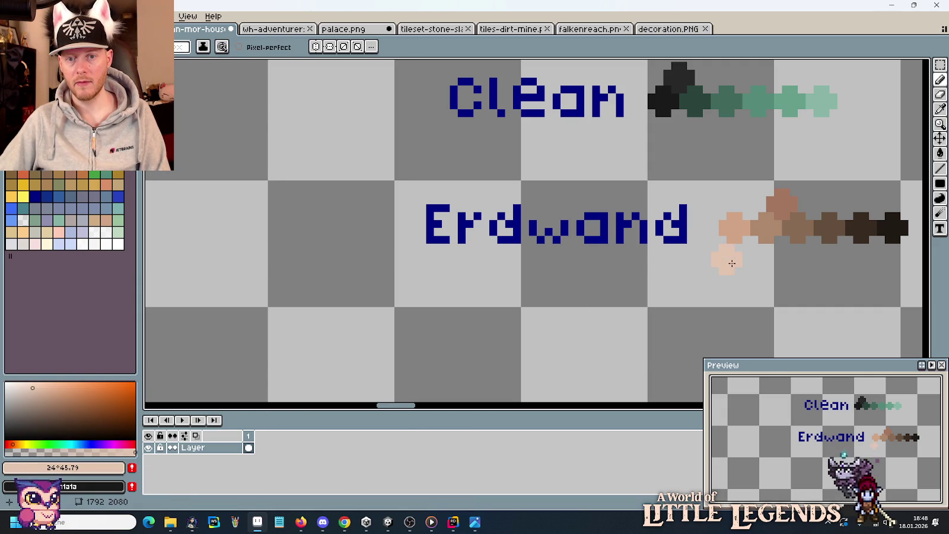
- Bucket-fill the gap between the two green stone arches with the peach plaster colour
scroll(525, 282, "down", 3)
mouse_move(420, 298)
left_mouse_down()
mouse_move(504, 264)
mouse_move(689, 255)
left_mouse_up()
key("g")
left_click(600, 231)
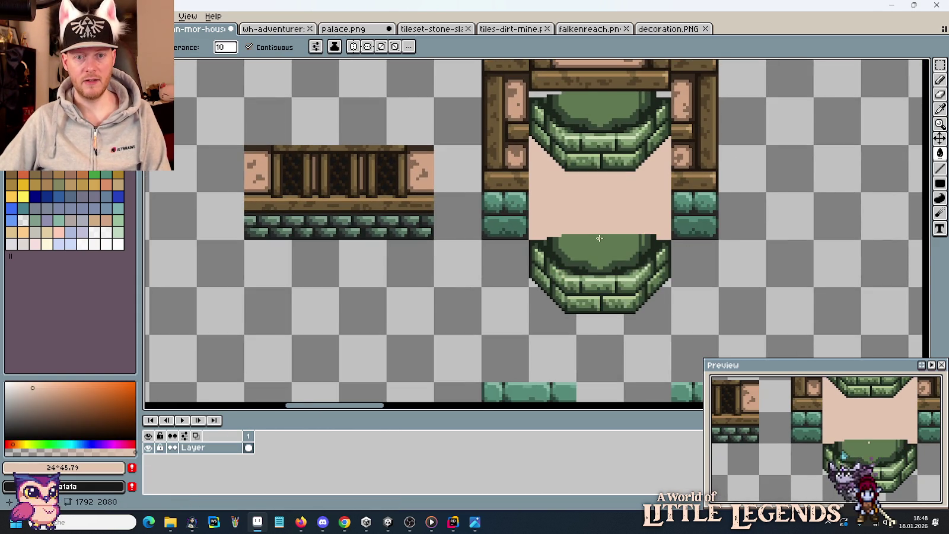
scroll(599, 244, "down", 3)
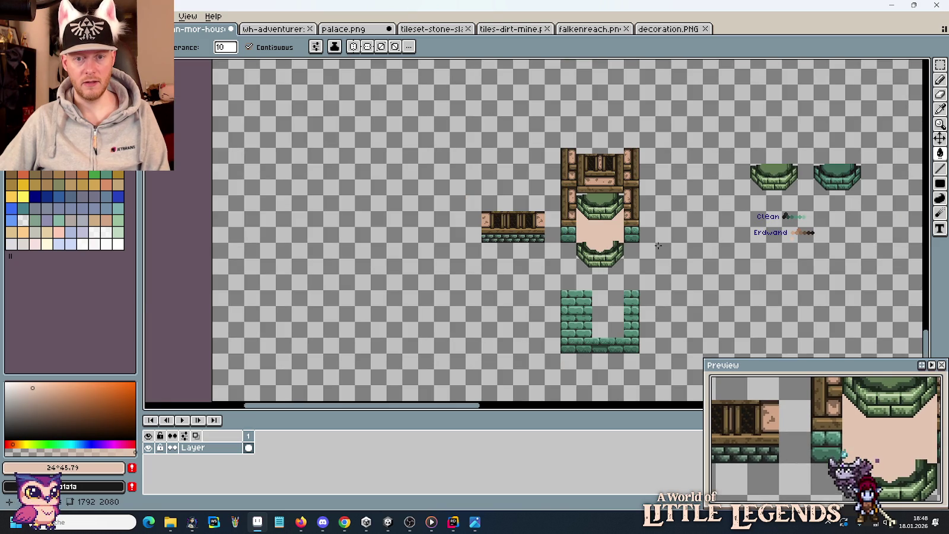
scroll(673, 244, "up", 2)
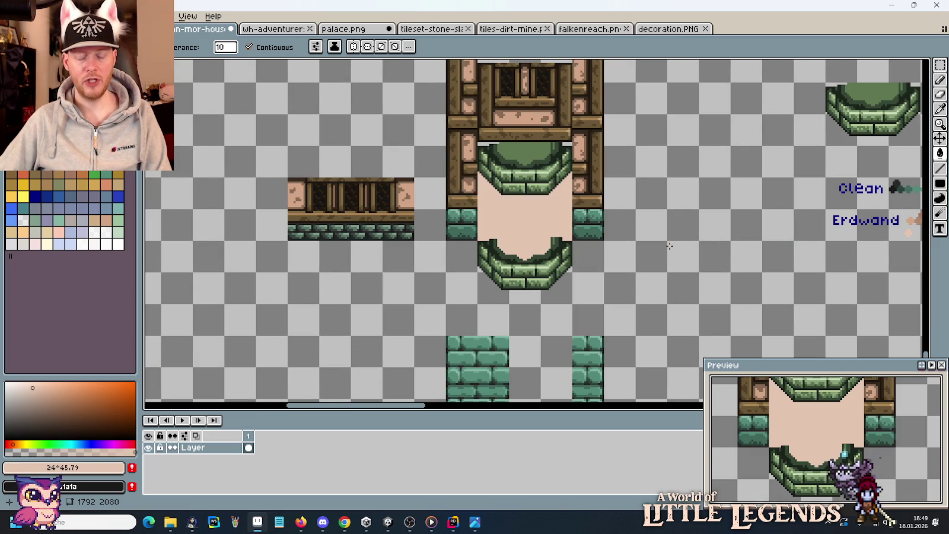
key("alt+Tab")
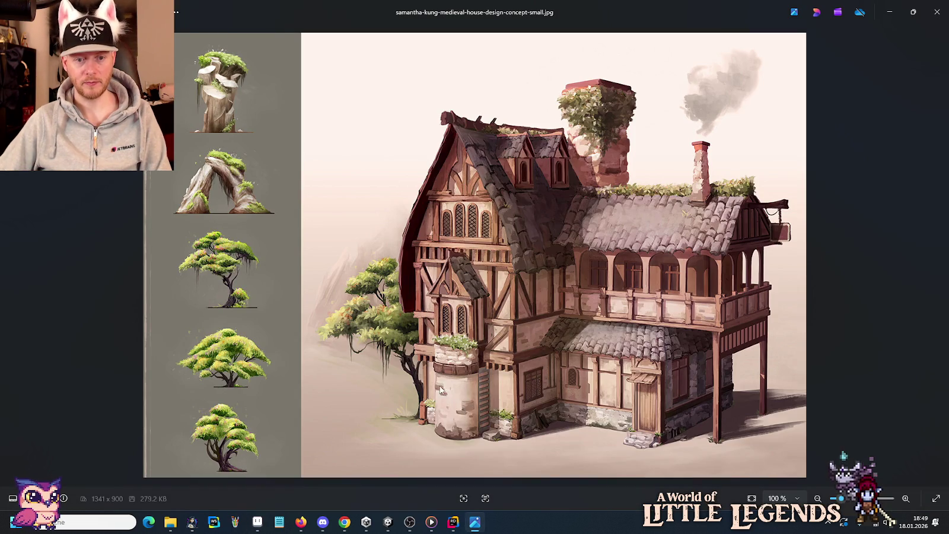
- Move the Erdwand label and colour ramp left beside the plastered doorway tile
key("alt+Tab")
left_click_drag(638, 267, 466, 275)
key("m")
mouse_move(647, 191)
left_mouse_down()
mouse_move(774, 287)
mouse_move(648, 222)
left_mouse_up()
left_click_drag(696, 248, 475, 247)
key("Return")
scroll(368, 237, "up", 1)
- Draw a dark brown (#362a20) line down the plaster's left edge
scroll(369, 227, "up", 1)
left_click_drag(369, 227, 441, 309)
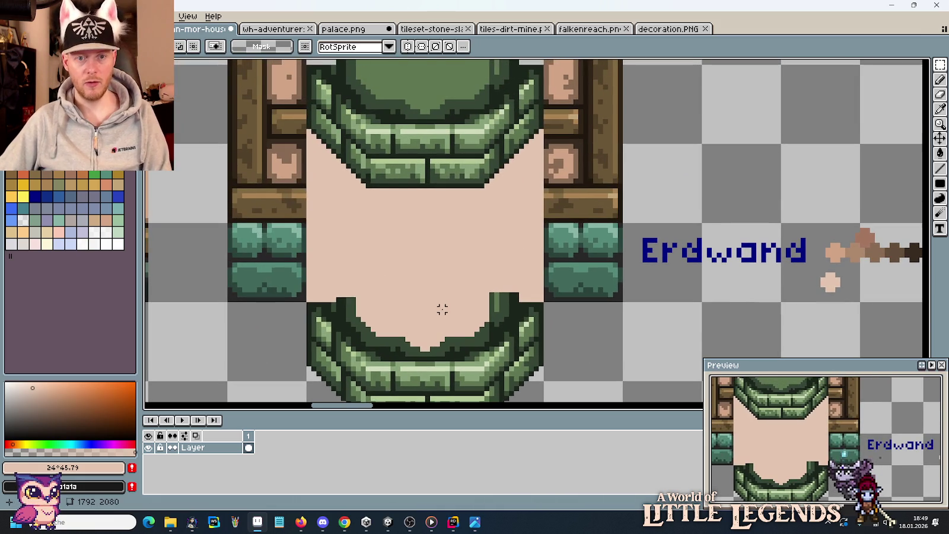
left_click_drag(501, 97, 546, 343)
key("i")
left_click(557, 229)
key("b")
scroll(563, 178, "down", 10)
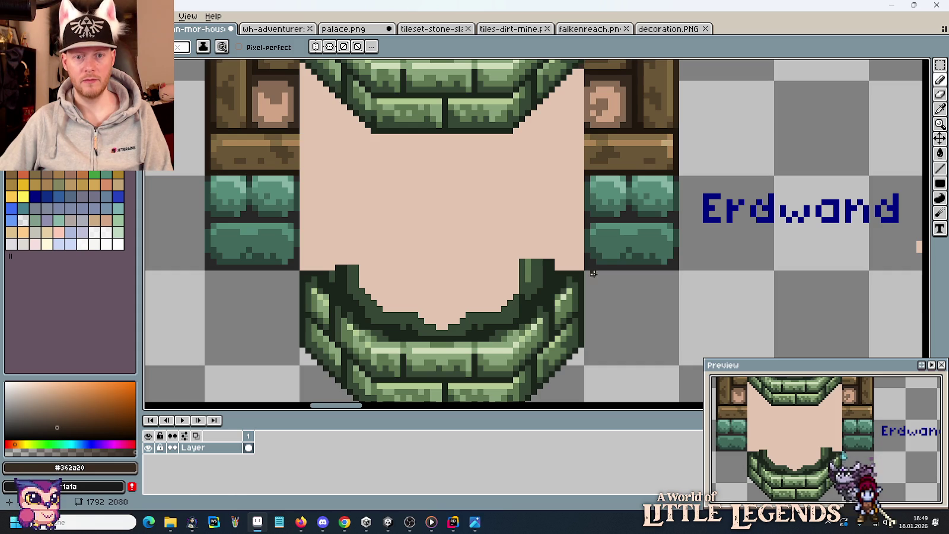
scroll(355, 128, "up", 2)
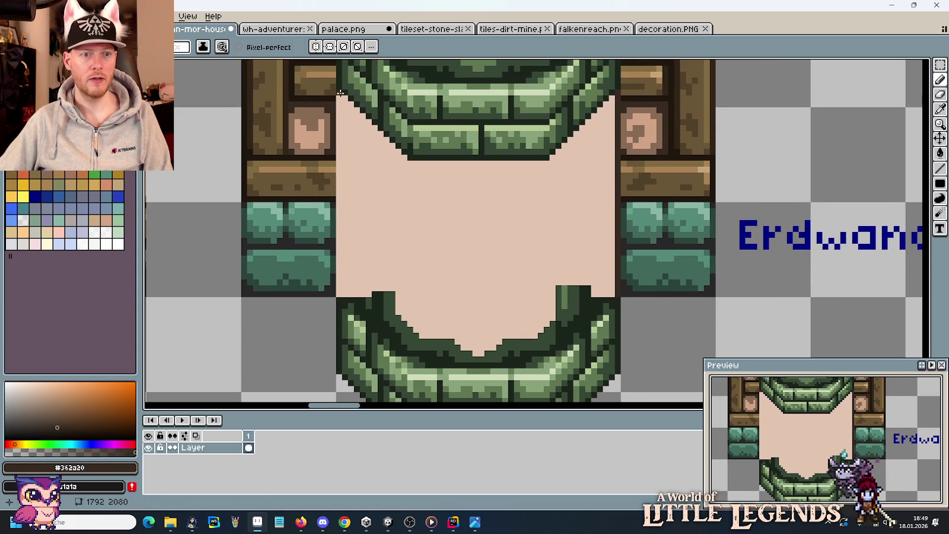
left_click(337, 295, "shift")
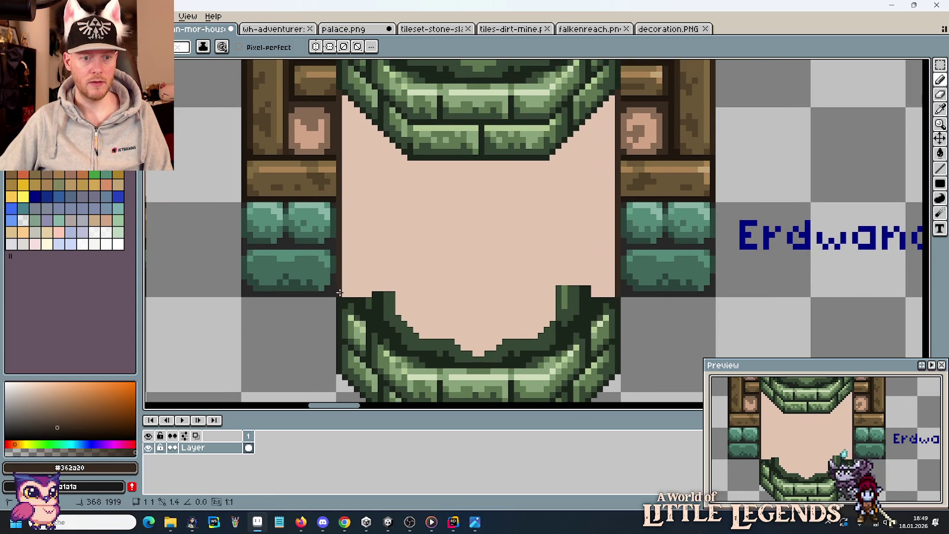
- Pick the darkest brown #211a14 from the Erdwand swatches and bring the lower arch into view
left_click_drag(563, 208, 322, 237)
scroll(804, 263, "up", 2)
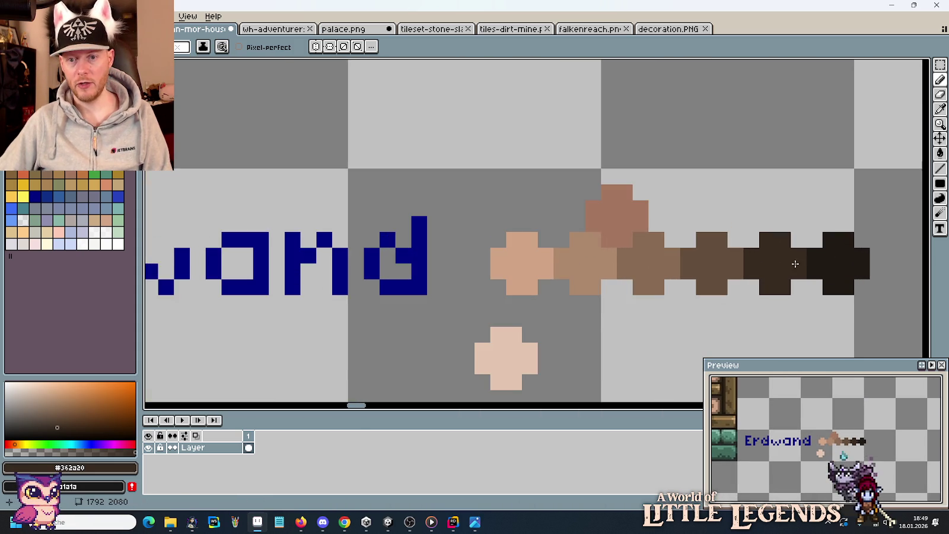
key("i")
left_click(837, 259)
scroll(377, 220, "down", 3)
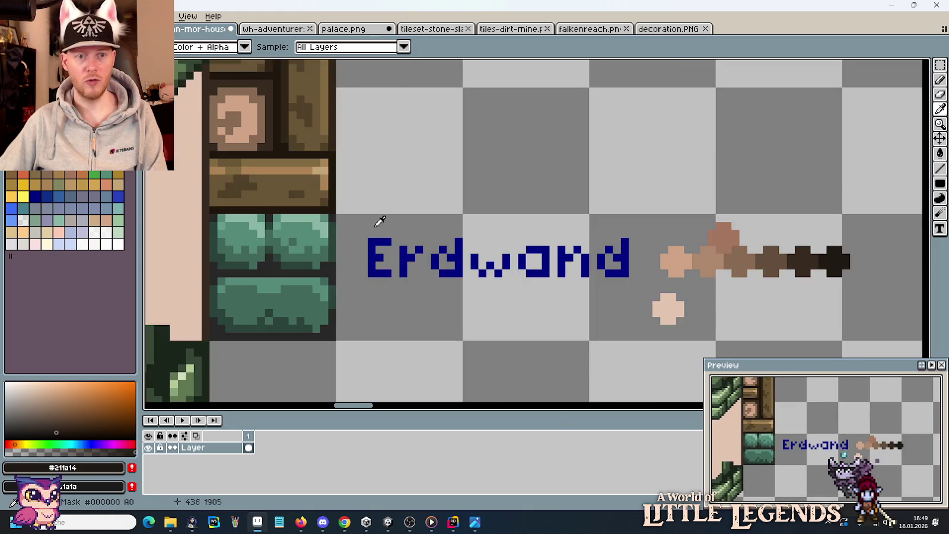
scroll(566, 170, "up", 3)
key("b")
left_click_drag(467, 278, 528, 145)
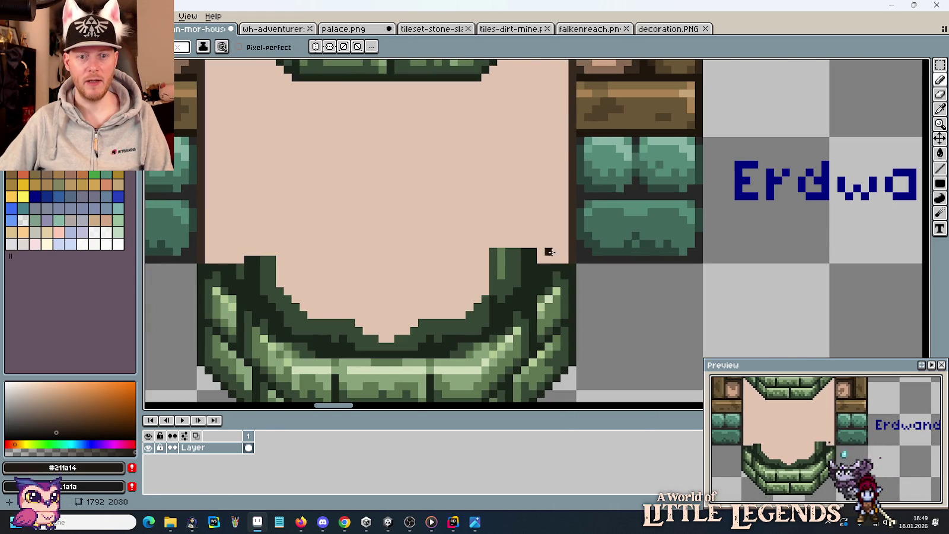
left_click_drag(263, 155, 442, 236)
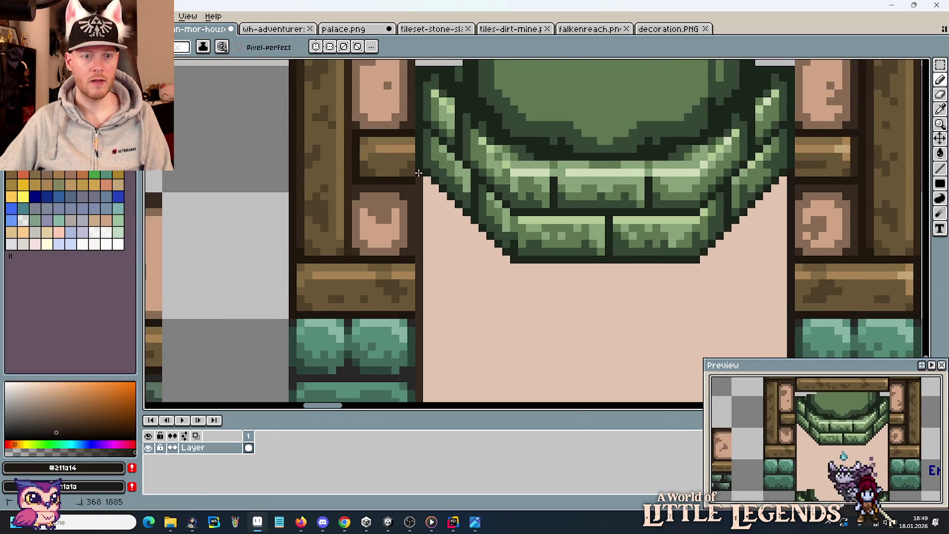
scroll(443, 269, "down", 3)
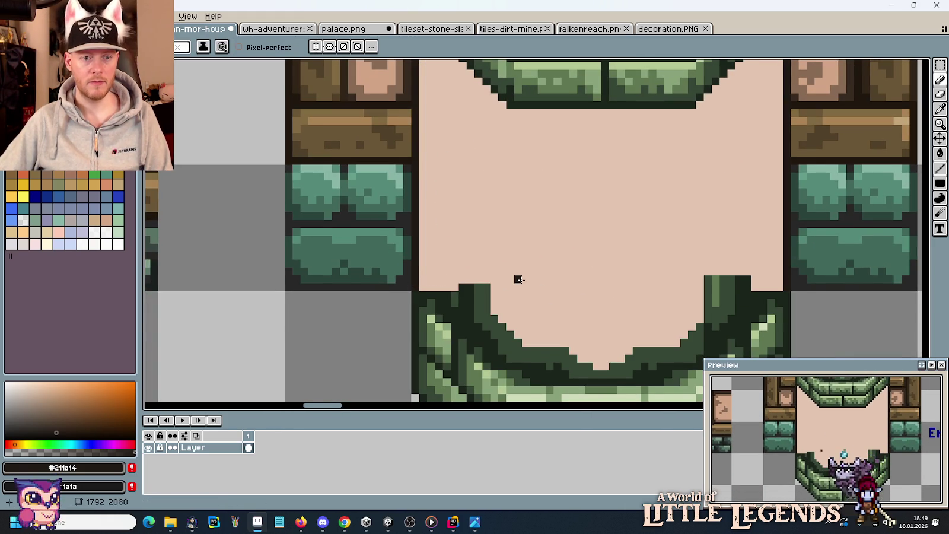
scroll(517, 279, "down", 2)
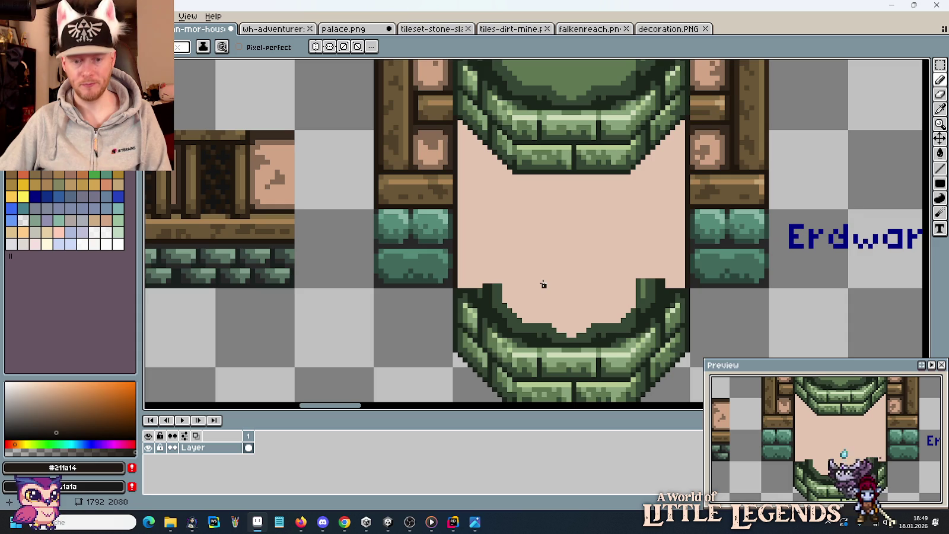
scroll(538, 239, "down", 2)
scroll(567, 278, "up", 1)
scroll(567, 279, "up", 1)
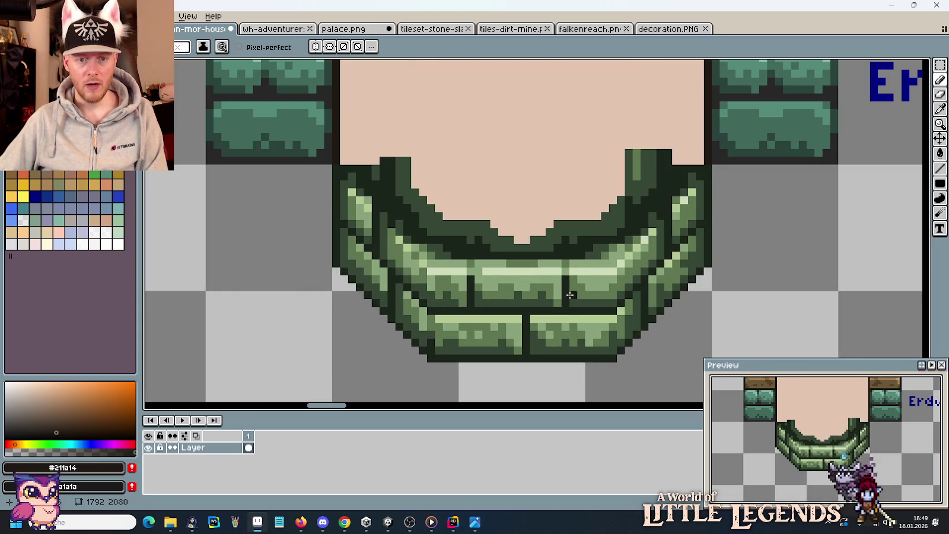
scroll(502, 278, "up", 1)
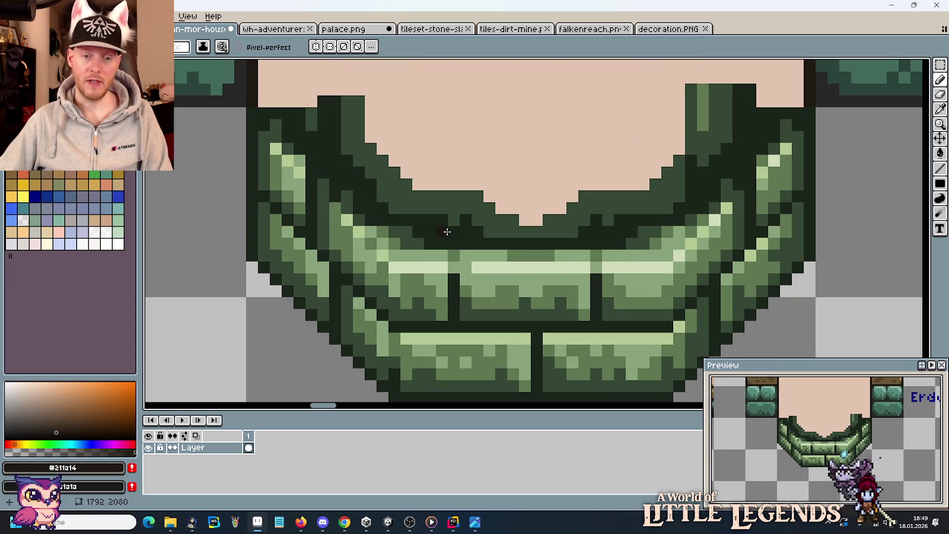
scroll(453, 242, "down", 2)
mouse_move(480, 196)
left_mouse_down()
mouse_move(505, 334)
mouse_move(489, 257)
left_mouse_up()
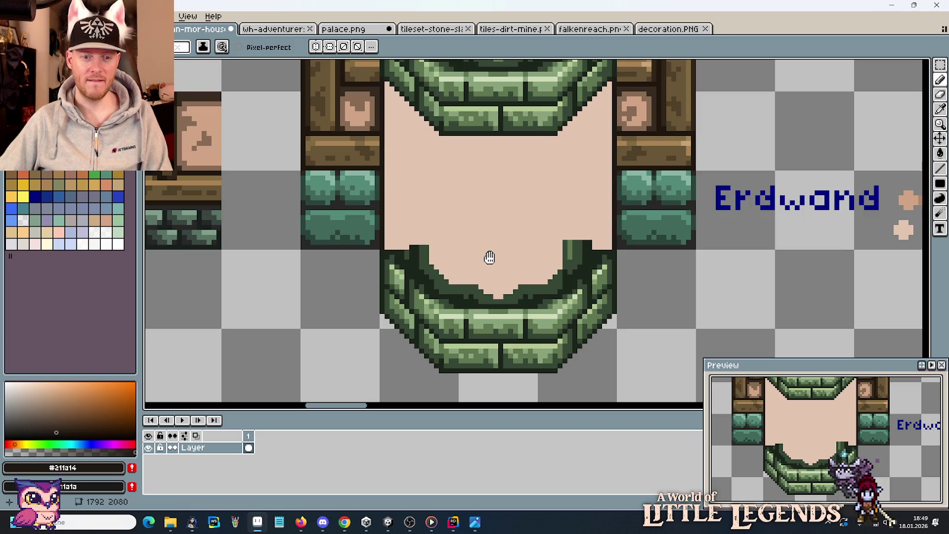
scroll(498, 267, "up", 1)
scroll(510, 279, "up", 1)
scroll(522, 290, "up", 1)
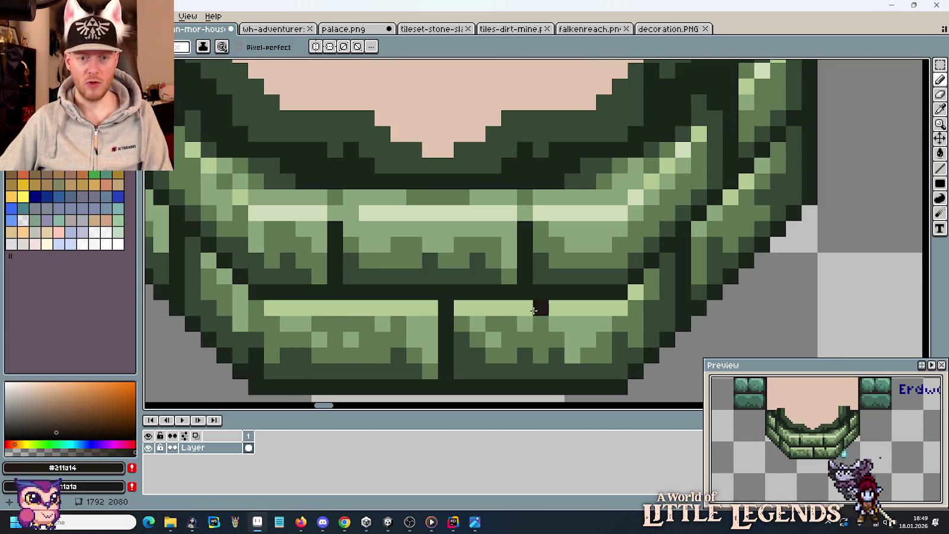
- Darken the lower arch's light strip and its diagonal corner pixels with dark green #1b241b
left_click(536, 292, "alt")
left_click(255, 212)
left_click_drag(602, 220, 264, 220)
mouse_move(436, 220)
left_mouse_down()
mouse_move(667, 197)
mouse_move(618, 282)
mouse_move(739, 141)
left_mouse_up()
scroll(633, 325, "left", 5)
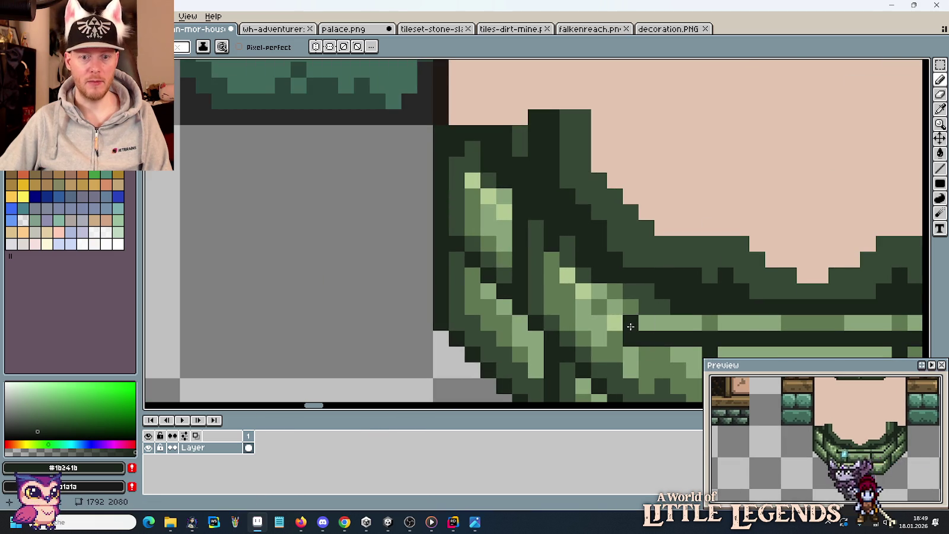
left_click_drag(616, 321, 468, 169)
- Dab a test dot of dark green in the empty area beside the arch
scroll(450, 213, "down", 3)
scroll(491, 288, "right", 5)
scroll(491, 288, "down", 3)
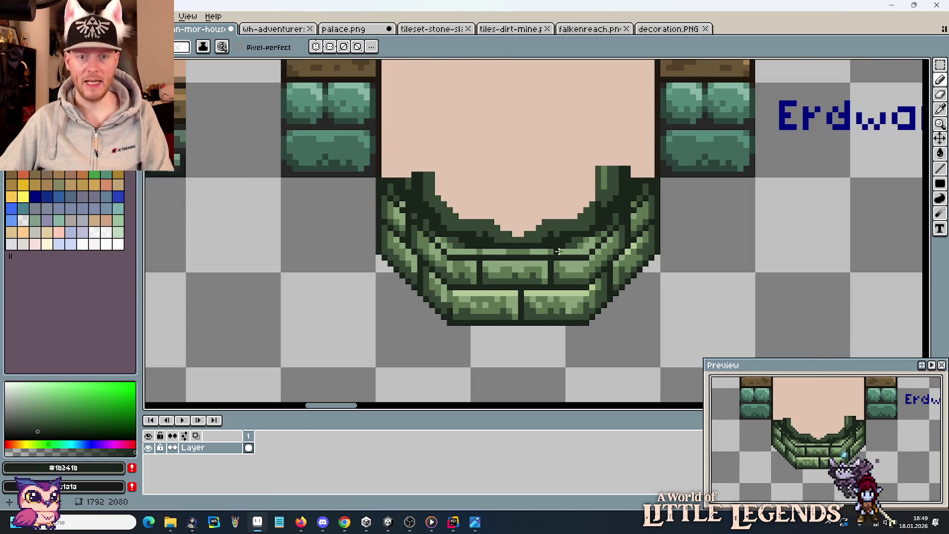
scroll(561, 228, "up", 2)
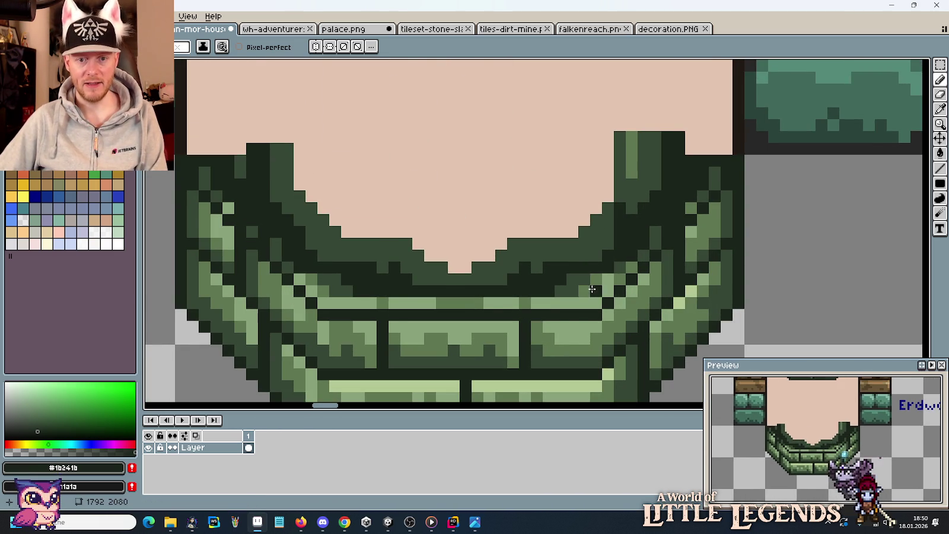
scroll(580, 256, "down", 2)
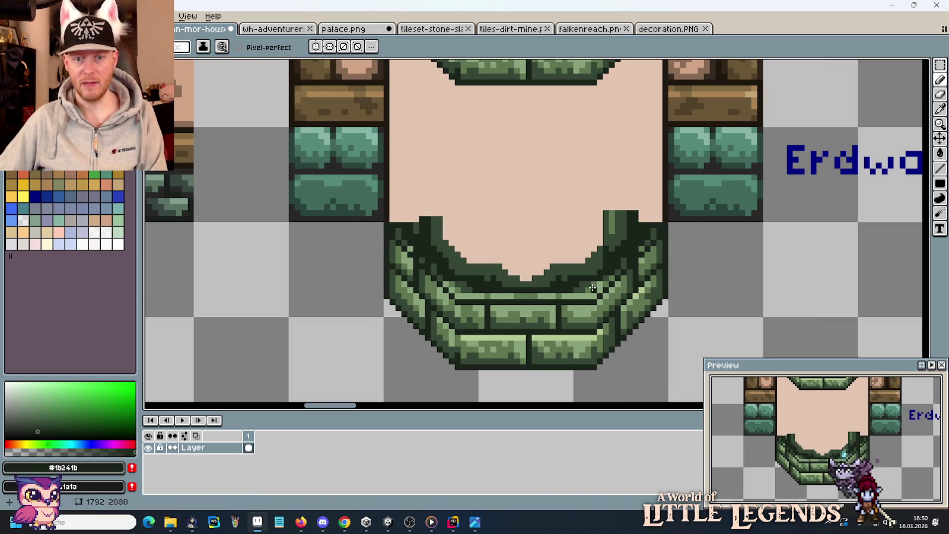
left_click(734, 303)
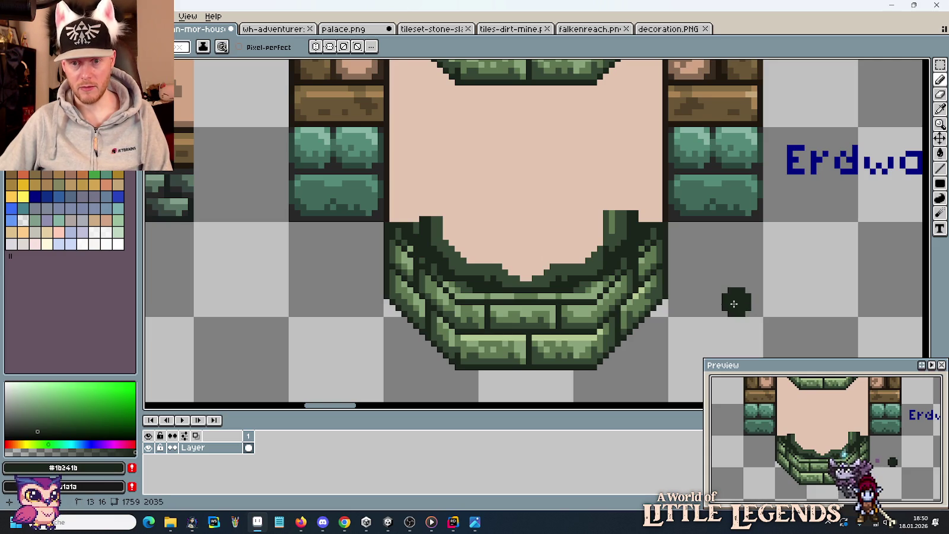
- Undo the test dot and paint peach plaster #e2c5b1 over the lower arch's inner top
key("ctrl+z")
left_click(593, 212, "alt")
mouse_move(614, 214)
left_mouse_down()
mouse_move(640, 231)
mouse_move(632, 240)
mouse_move(611, 225)
mouse_move(593, 285)
mouse_move(469, 285)
mouse_move(427, 234)
mouse_move(410, 255)
mouse_move(415, 231)
mouse_move(457, 238)
left_mouse_up()
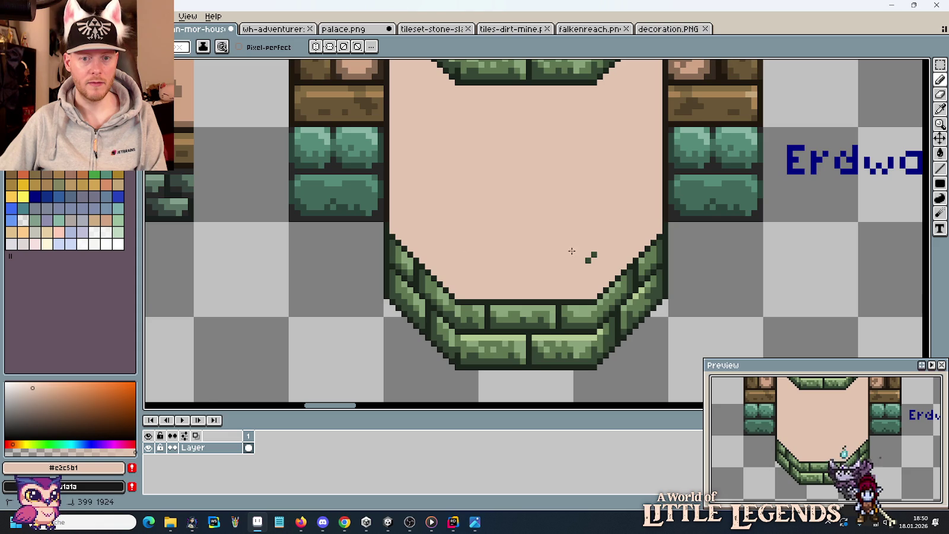
scroll(546, 243, "down", 2)
scroll(545, 243, "down", 2)
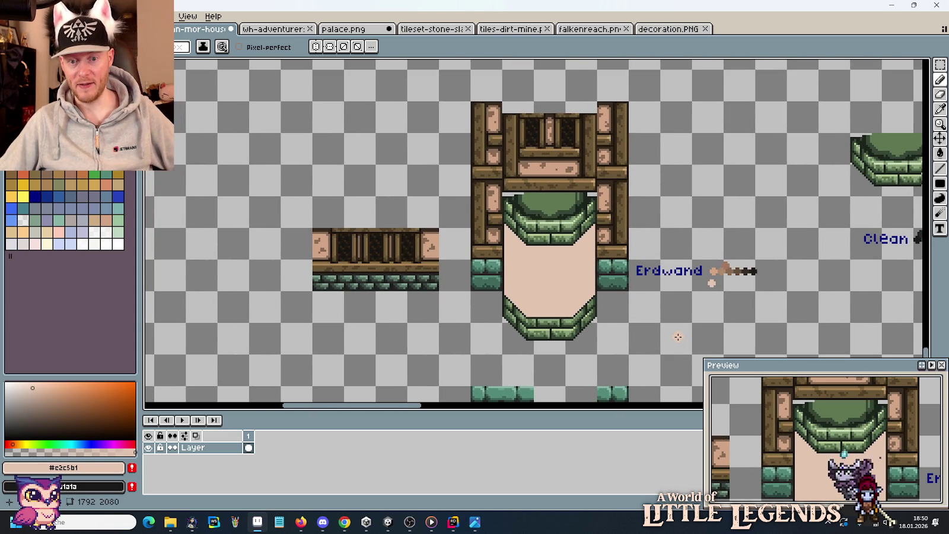
key("m")
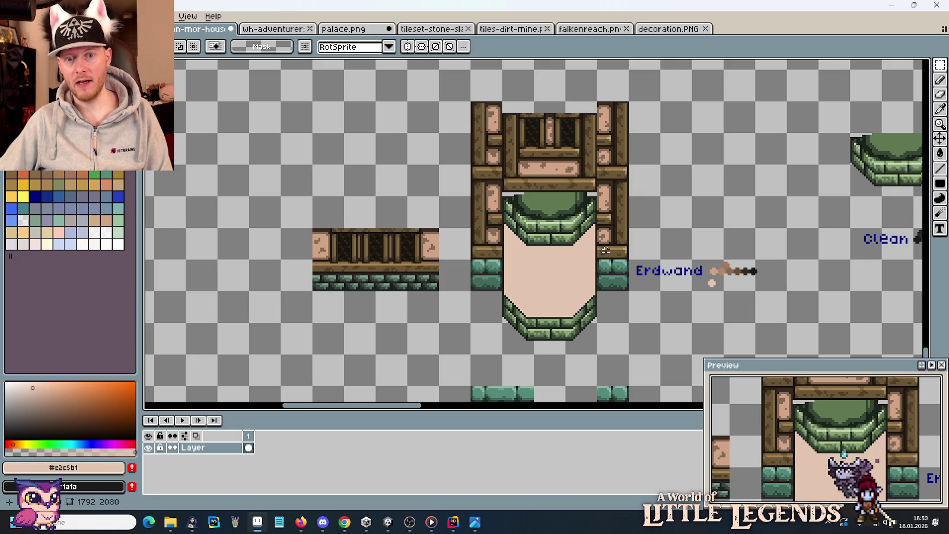
- Nudge the lower brick arch up one pixel and commit it in place
scroll(611, 338, "up", 4)
left_click_drag(556, 177, 568, 249)
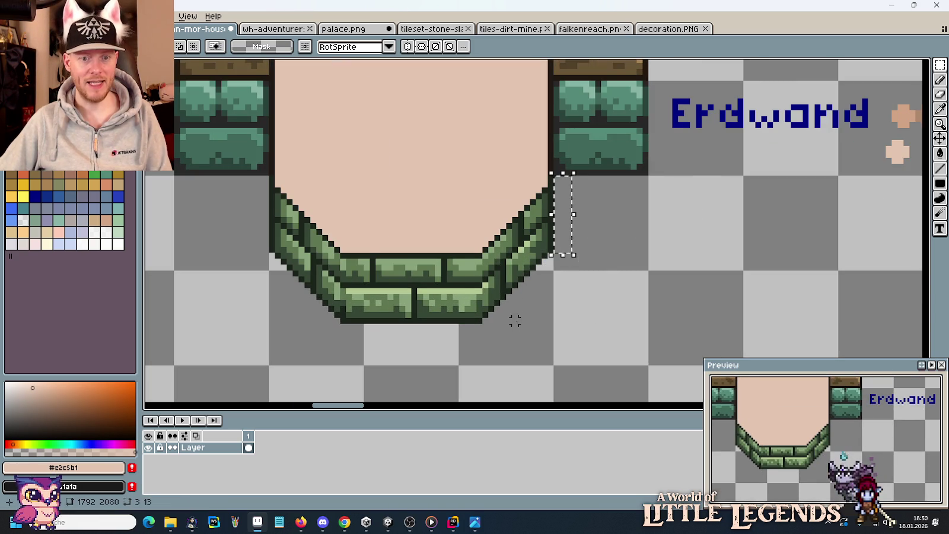
left_click_drag(513, 313, 341, 217)
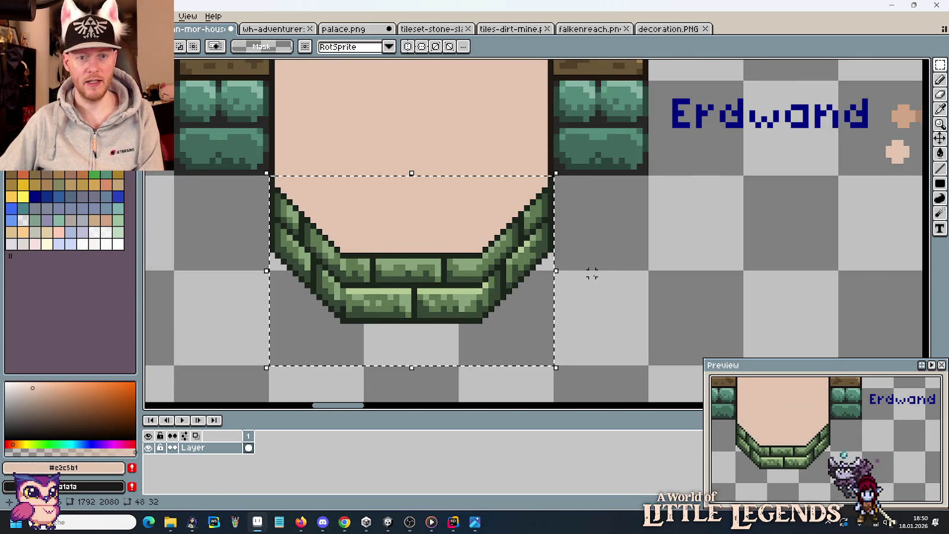
key("Up")
key("Up")
key("Up")
key("Up")
key("Up")
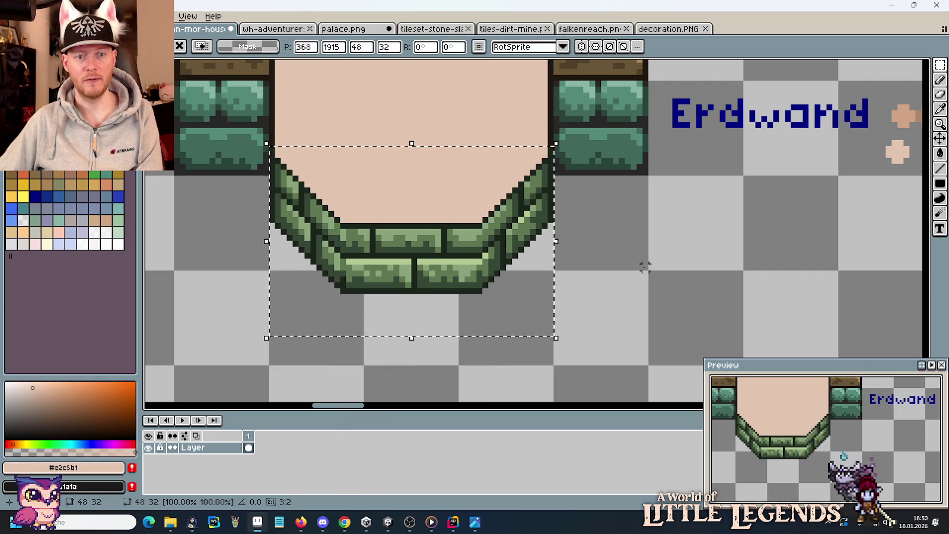
key("Return")
- Delete the stray dark pixels beside the bottom bricks and deselect
left_click_drag(503, 273, 474, 288)
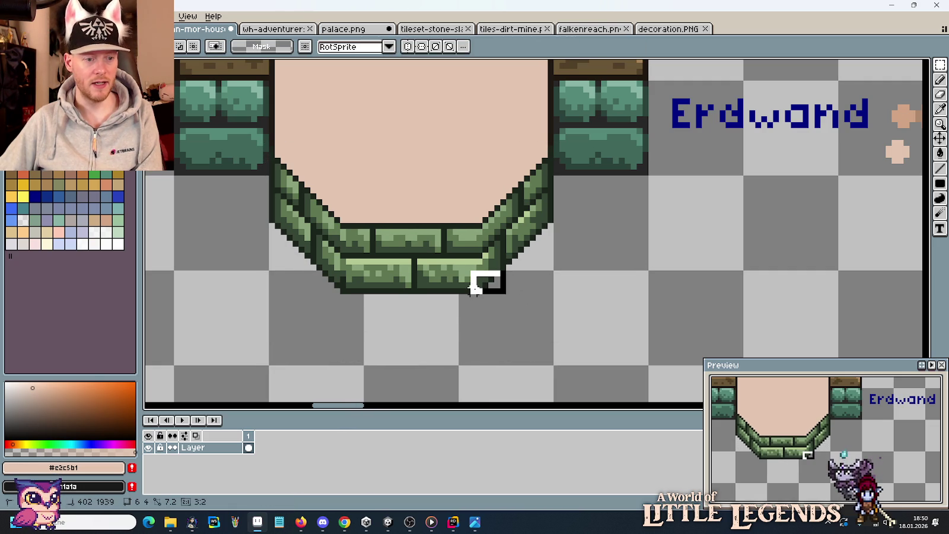
key("Delete")
key("ctrl+d")
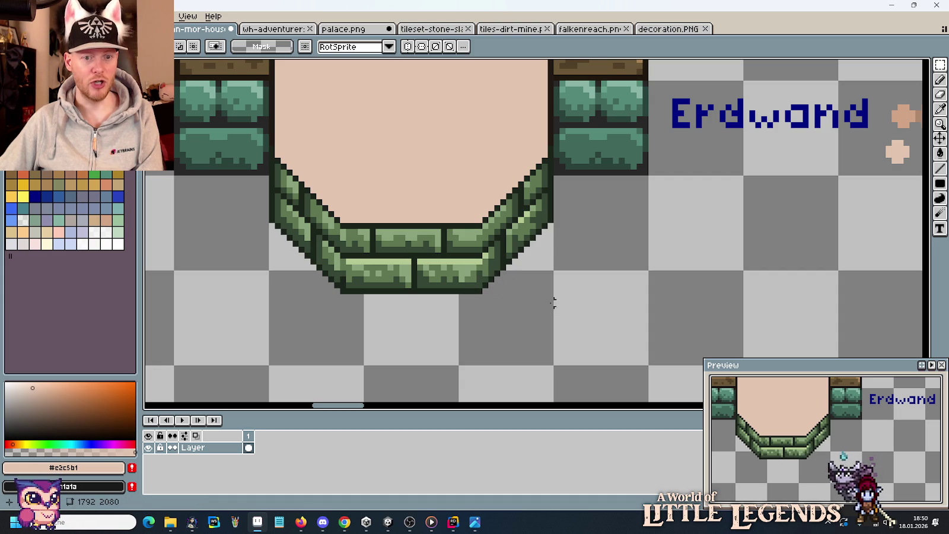
scroll(533, 298, "down", 2)
scroll(532, 298, "down", 2)
scroll(529, 302, "up", 1)
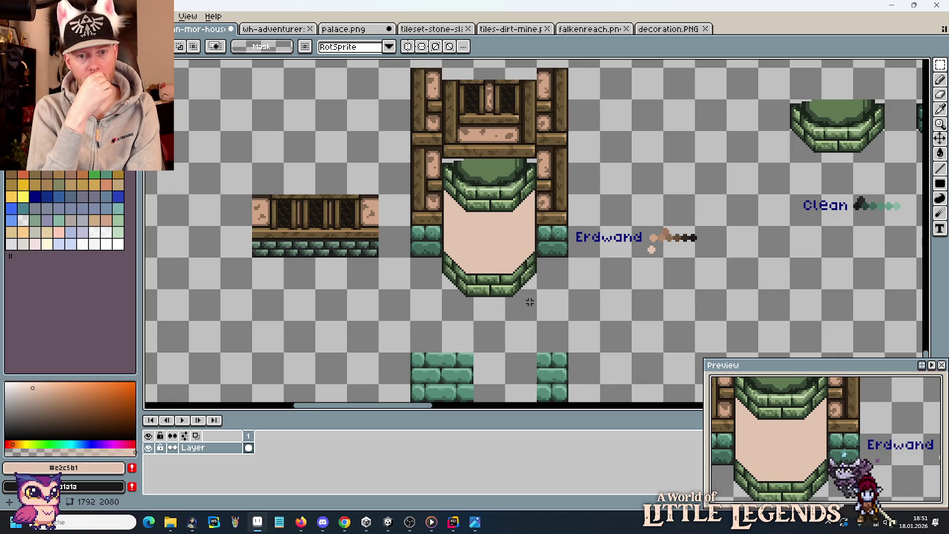
- Raise the 48x48 lower arch tile a few pixels
left_click_drag(525, 300, 447, 249)
key("Up")
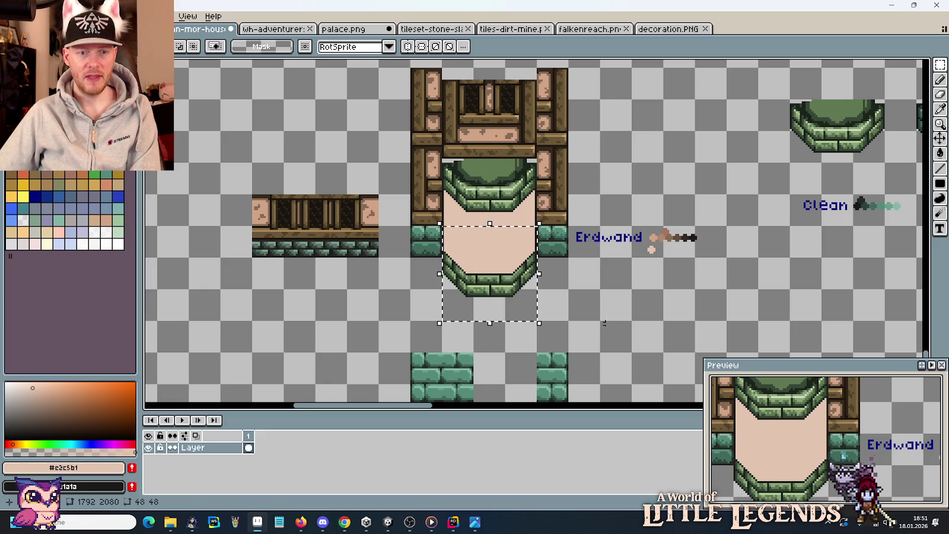
key("Up")
key("Up")
key("Up")
key("ctrl+d")
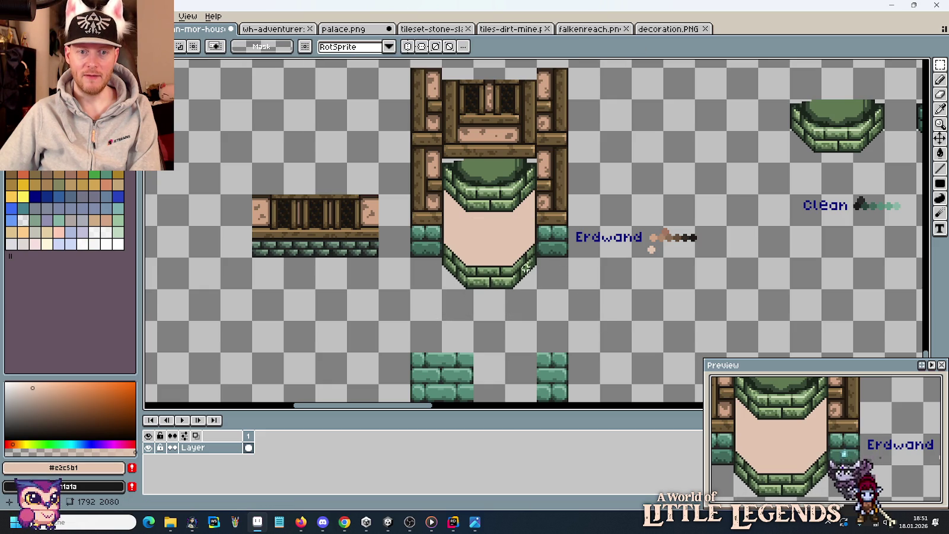
scroll(545, 261, "up", 2)
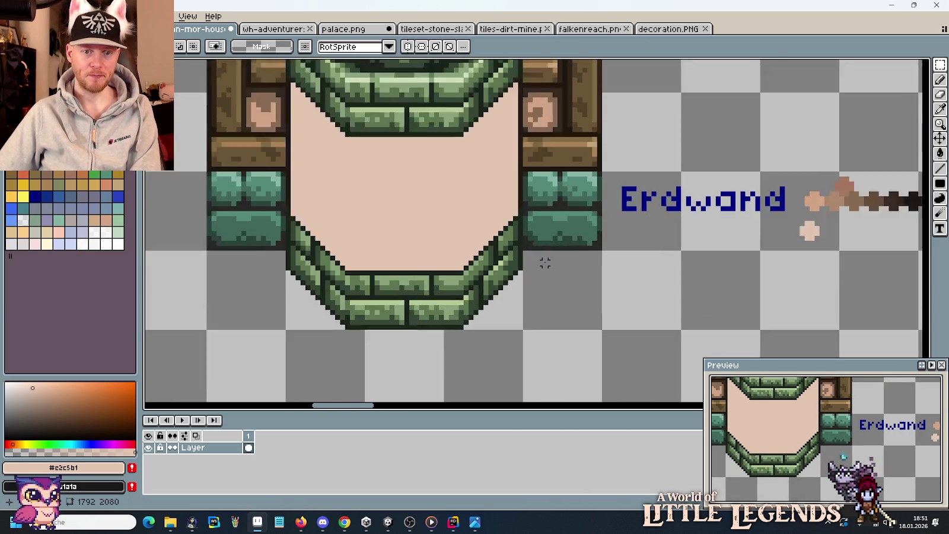
scroll(533, 264, "up", 1)
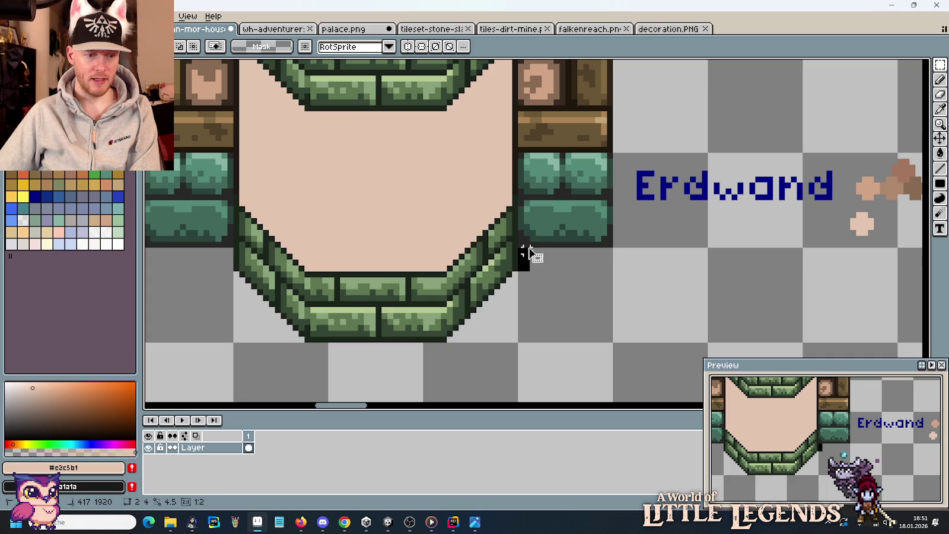
scroll(522, 250, "up", 2)
scroll(516, 251, "up", 2)
scroll(512, 252, "up", 2)
- Nudge the lower arch's left side down one pixel
left_click_drag(510, 261, 523, 233)
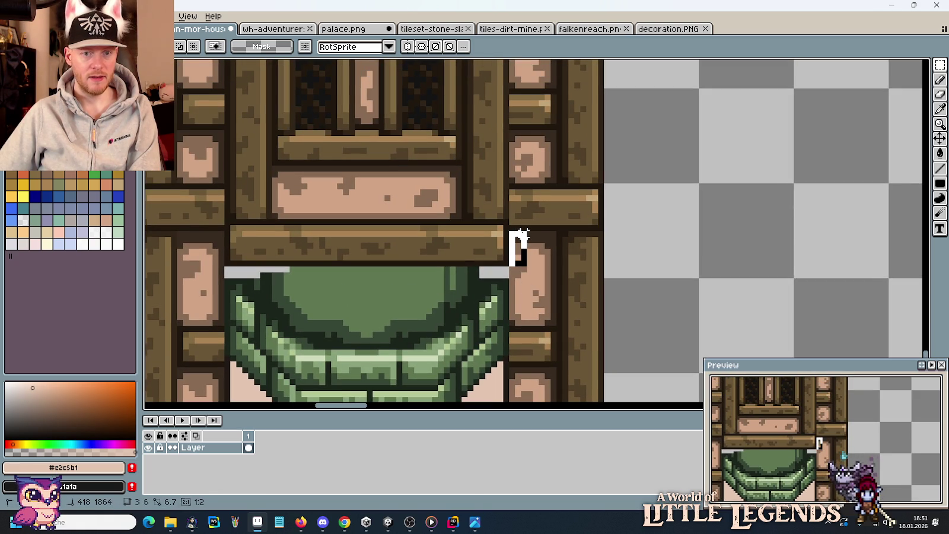
scroll(524, 233, "down", 5)
left_click_drag(392, 154, 478, 368)
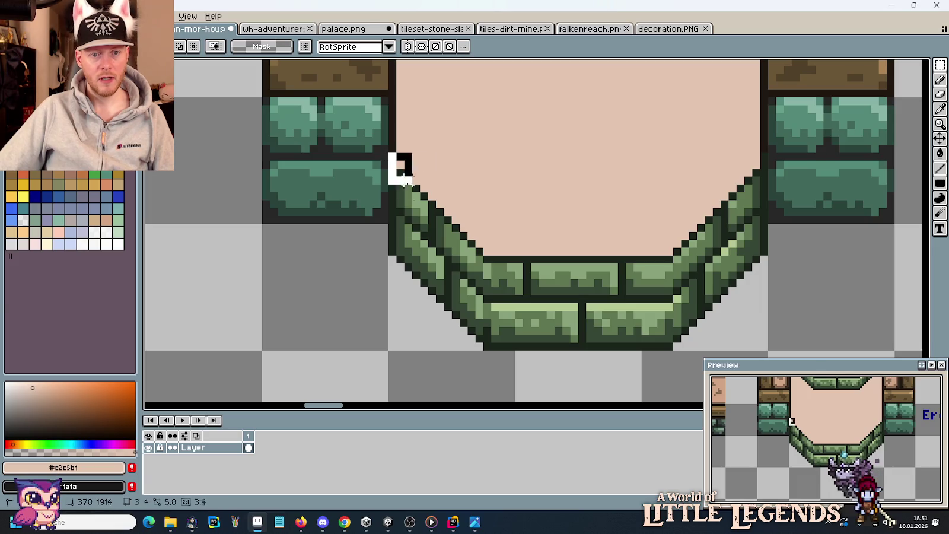
left_click(473, 354)
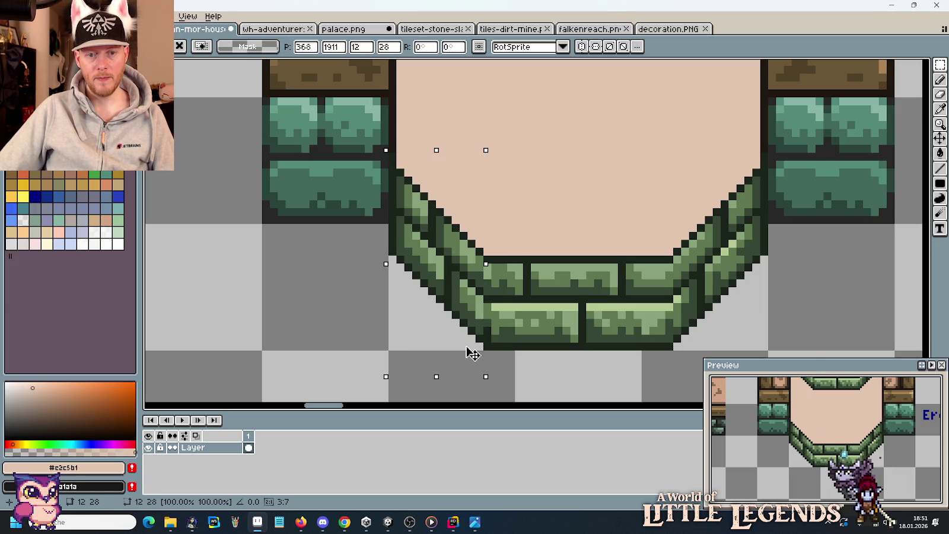
key("Down")
key("Return")
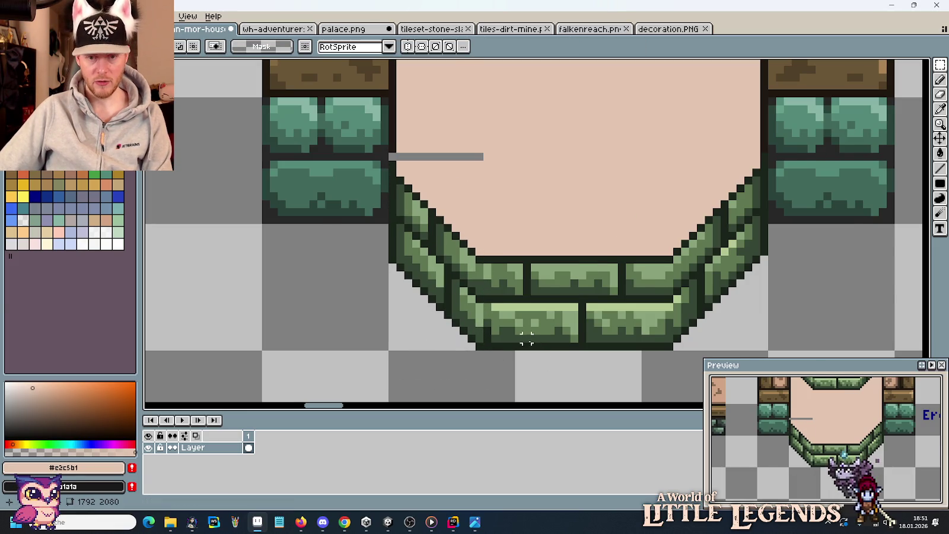
- Repaint the bottom-left corner pixels in outline #1b241b, dark green #364735 and mid green #5F7752
scroll(530, 339, "up", 2)
scroll(494, 338, "up", 1)
key("i")
left_click(474, 308)
key("b")
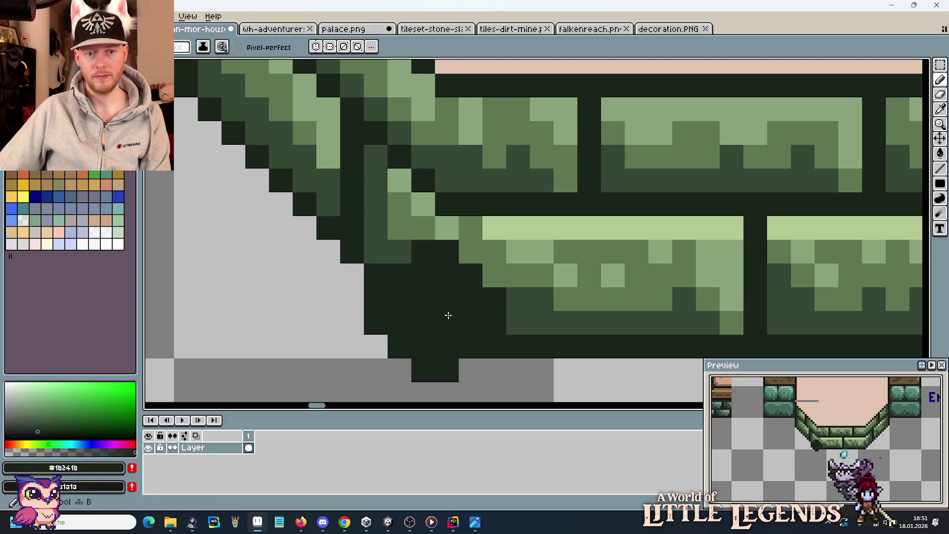
left_click(447, 323)
left_click(447, 298)
left_click(472, 275, "alt")
left_click(450, 244, "alt")
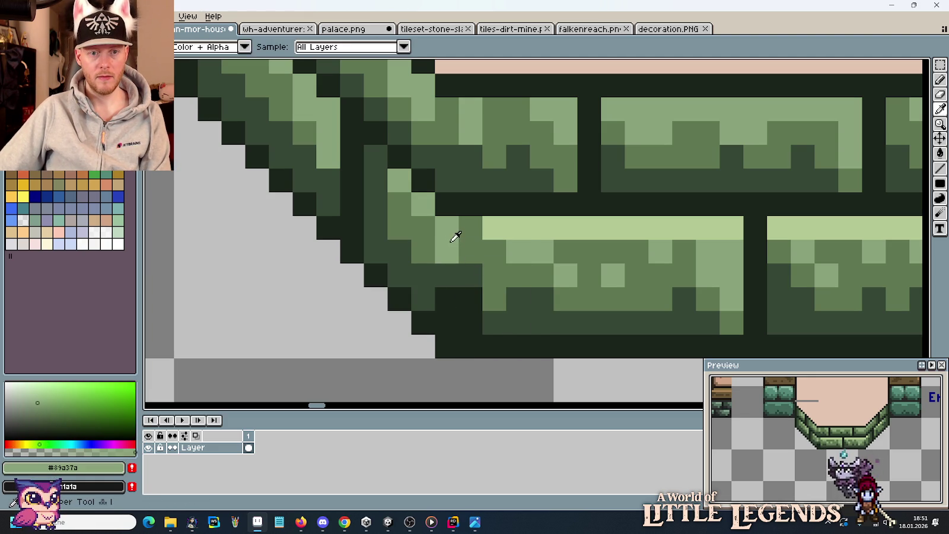
left_click(477, 253, "alt")
left_click(471, 298)
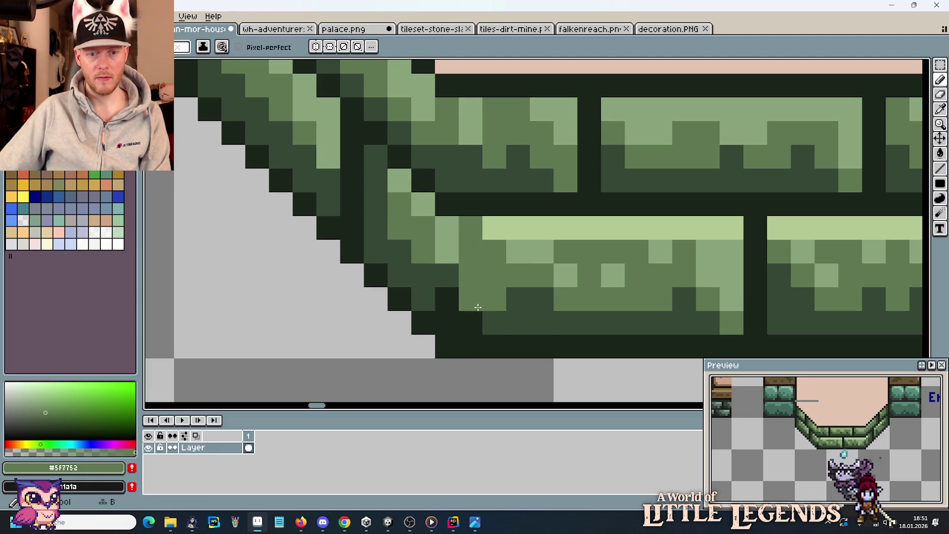
left_click(498, 320, "alt")
scroll(487, 331, "down", 3)
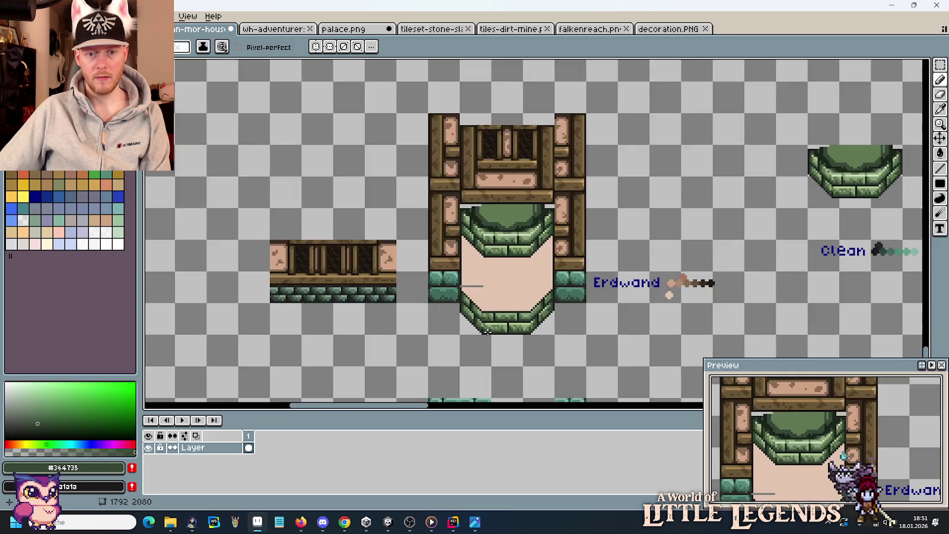
- Sample the light green #89a37a and mid green #5F7752 from the arch bricks
scroll(451, 249, "up", 2)
scroll(442, 214, "up", 1)
left_click(425, 237, "alt")
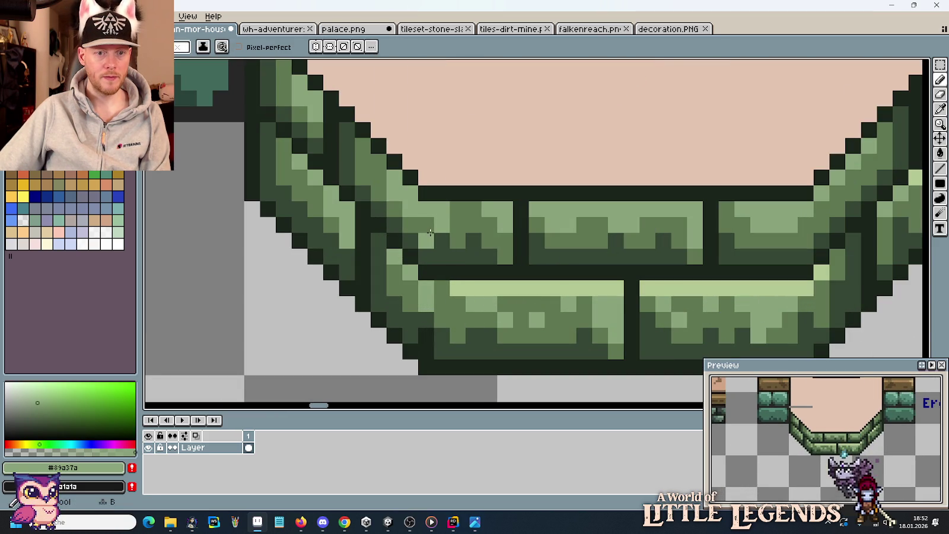
left_click(443, 226, "alt")
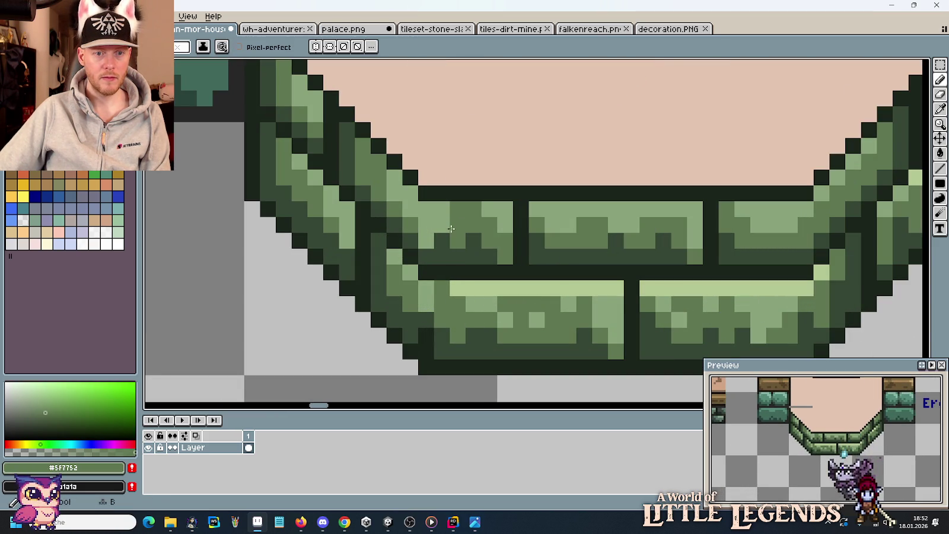
scroll(480, 274, "down", 2)
scroll(493, 291, "down", 1)
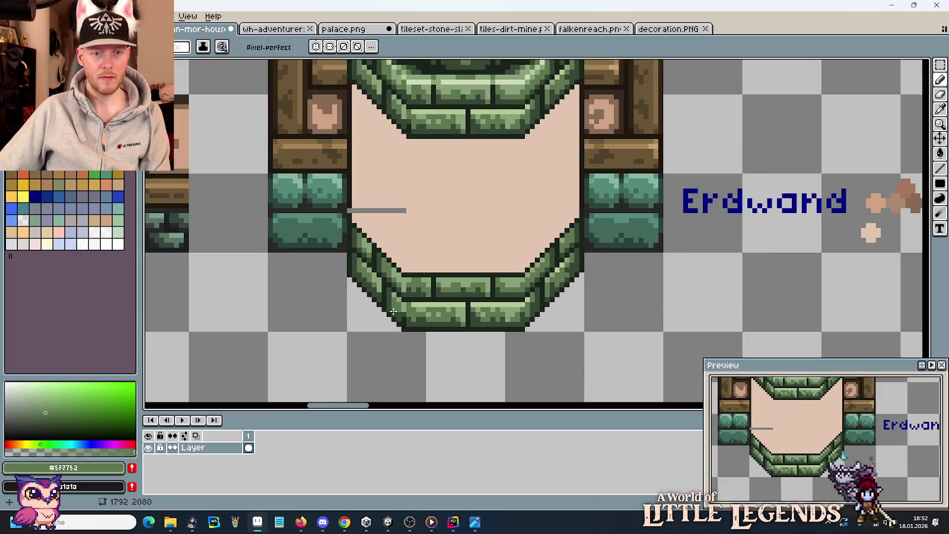
scroll(504, 308, "up", 2)
scroll(508, 311, "up", 1)
scroll(508, 311, "down", 3)
scroll(521, 308, "up", 2)
- Move the arch's right side down
key("m")
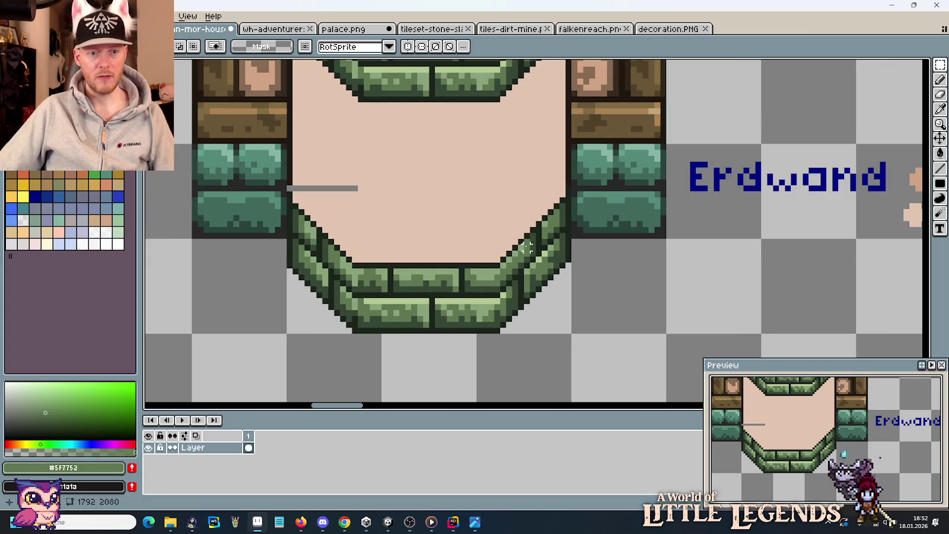
scroll(530, 285, "down", 1)
scroll(522, 219, "up", 1)
left_click_drag(495, 314, 561, 159)
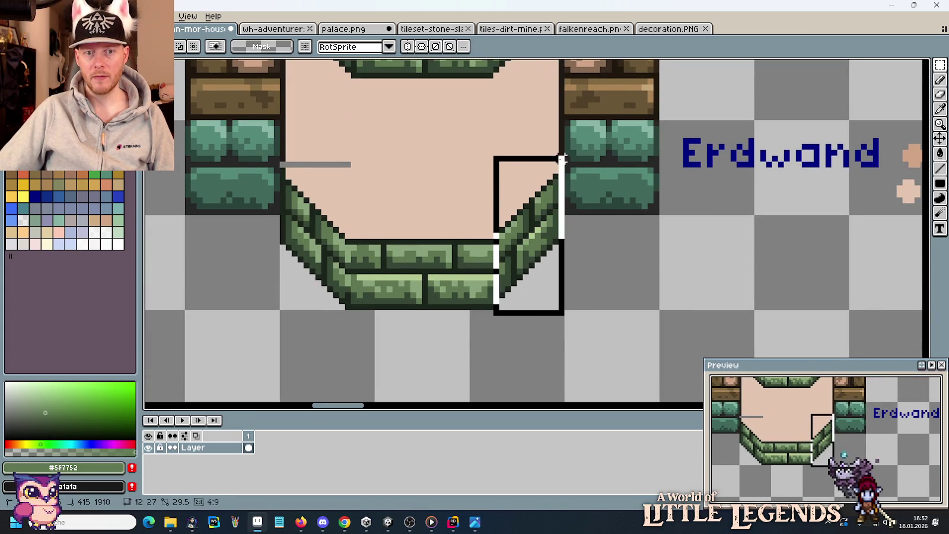
left_click_drag(540, 201, 543, 206)
left_click(638, 282)
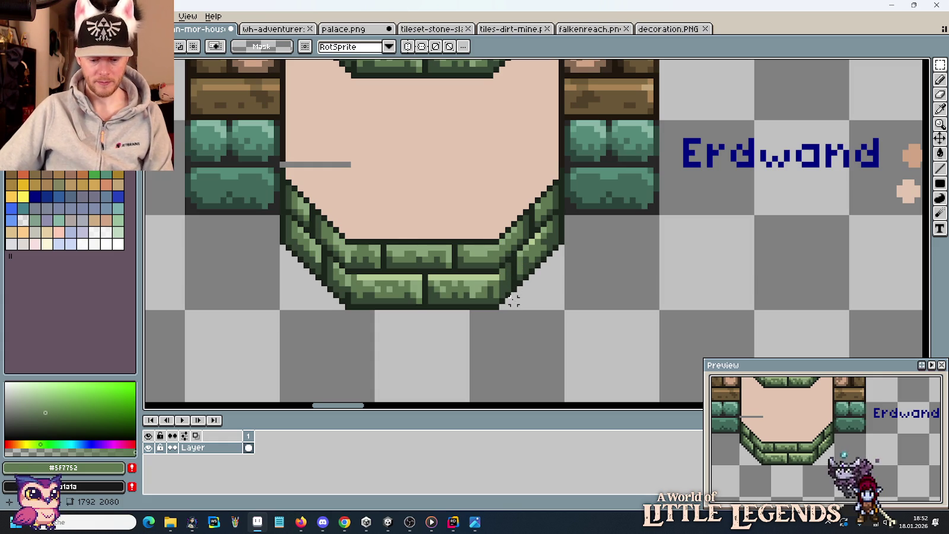
- Add a pale green #b4c893 highlight pixel at the bottom-right corner
scroll(509, 297, "up", 3)
key("i")
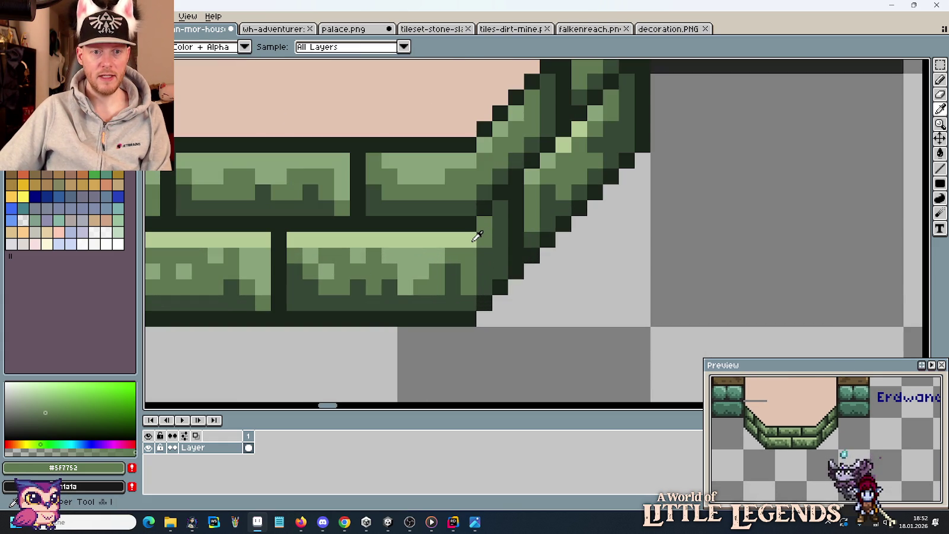
left_click(549, 156)
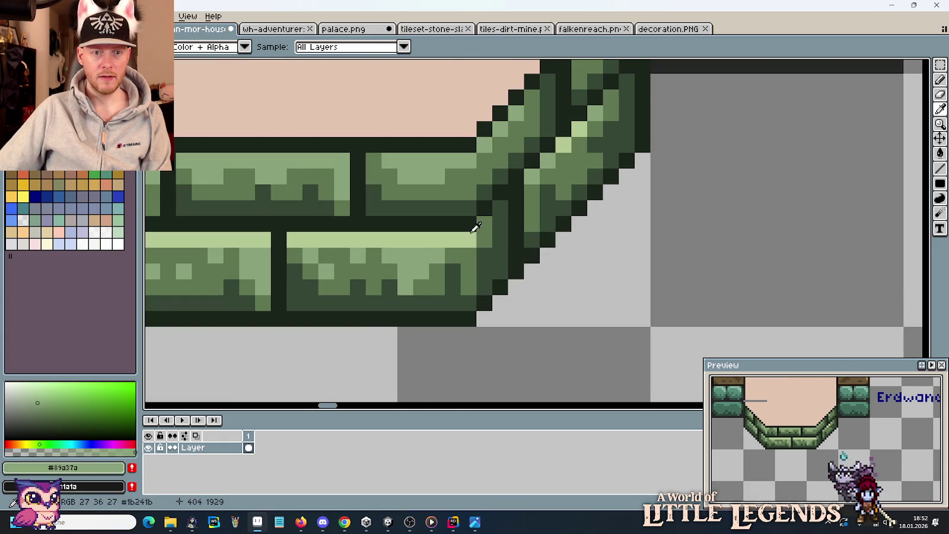
key("b")
left_click(481, 225)
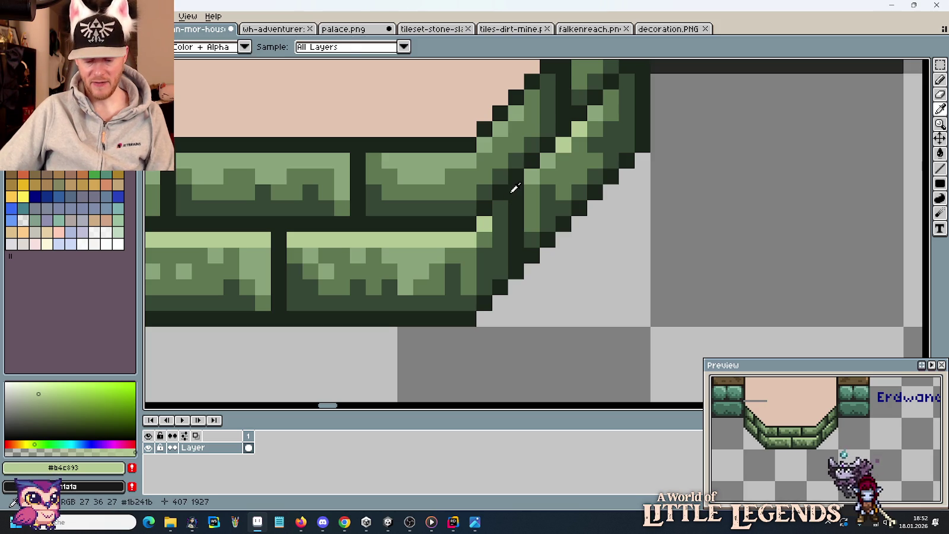
- Shift the corner brick strip and fill the joint's gap pixels in mid green #5f7752
key("m")
mouse_move(491, 167)
left_mouse_down()
mouse_move(541, 311)
mouse_move(545, 279)
left_mouse_up()
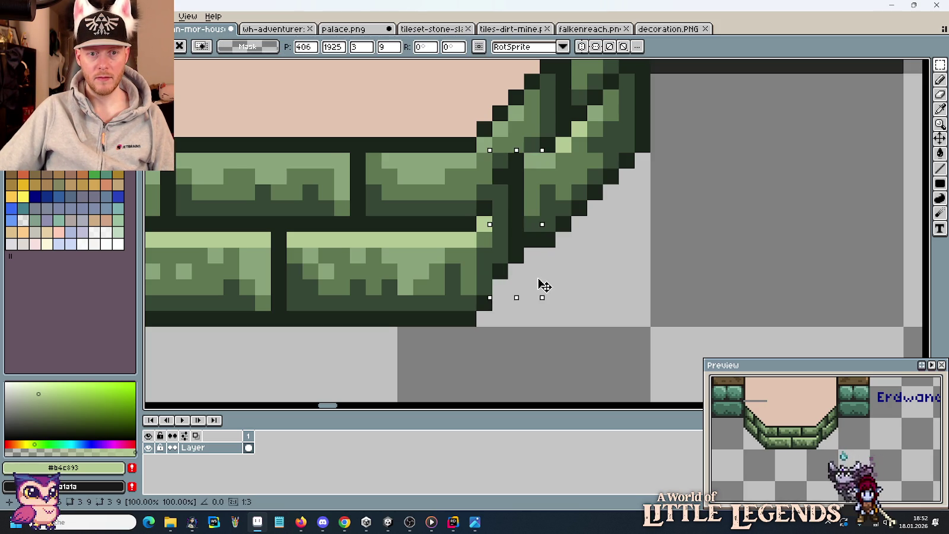
key("i")
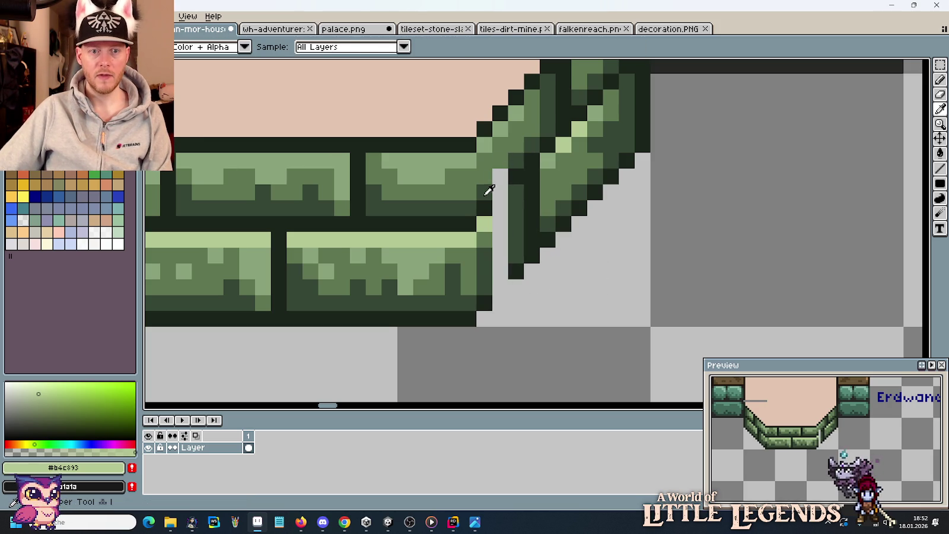
left_click(507, 186)
key("b")
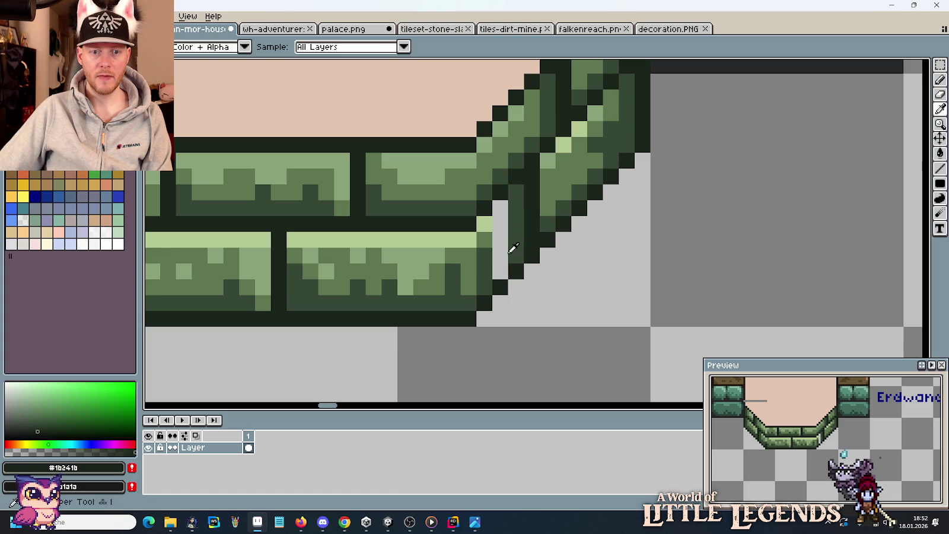
left_click(484, 256, "alt")
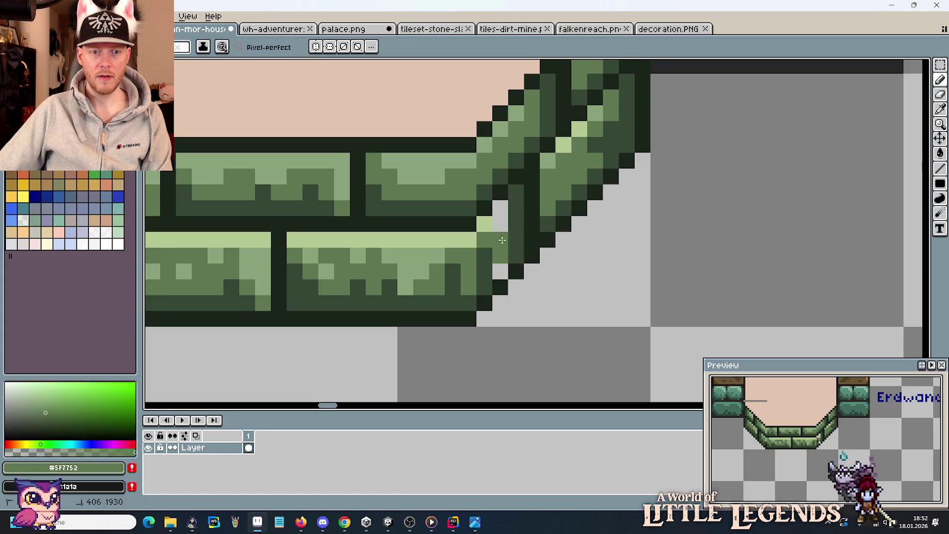
left_click(505, 213)
left_click(518, 232, "alt")
left_click(493, 275)
scroll(551, 286, "down", 2)
scroll(554, 292, "down", 1)
scroll(553, 317, "down", 1)
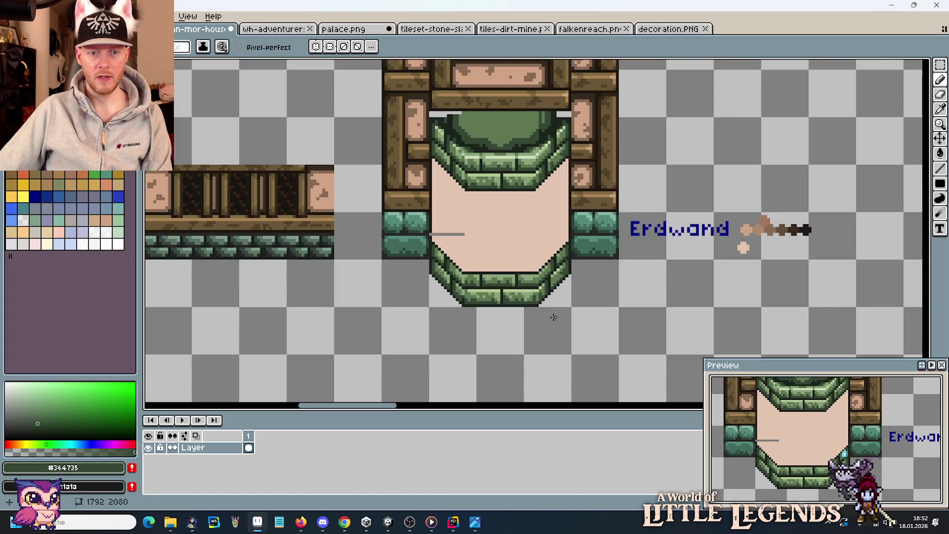
- Paint over the stray grey line in the plaster interior with plaster pink
mouse_move(553, 317)
left_mouse_down()
mouse_move(584, 284)
mouse_move(567, 317)
left_mouse_up()
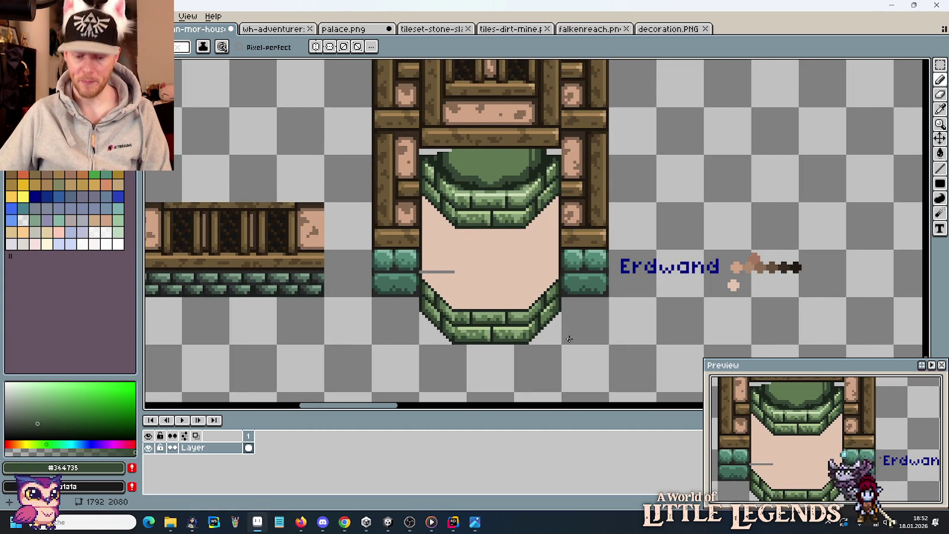
key("m")
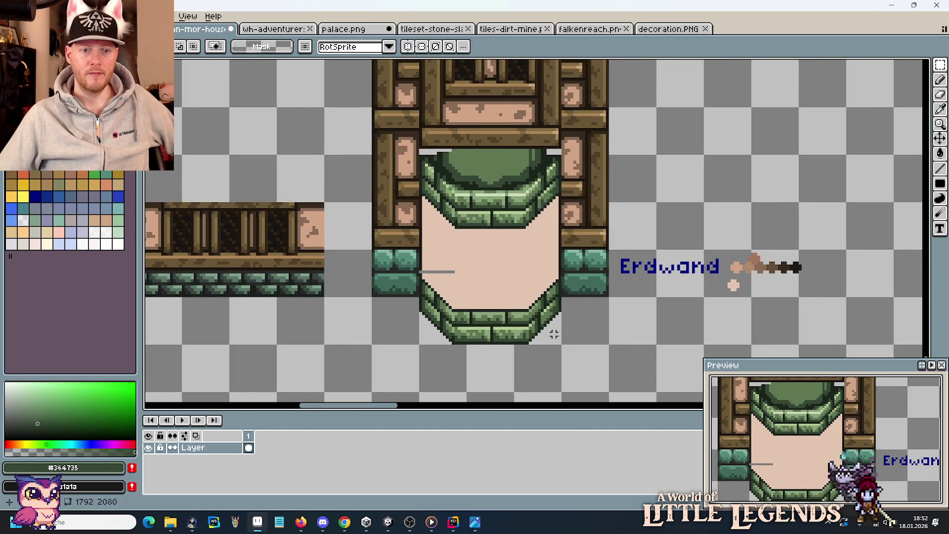
scroll(472, 285, "up", 2)
scroll(472, 286, "up", 1)
key("b")
left_click(341, 233, "alt")
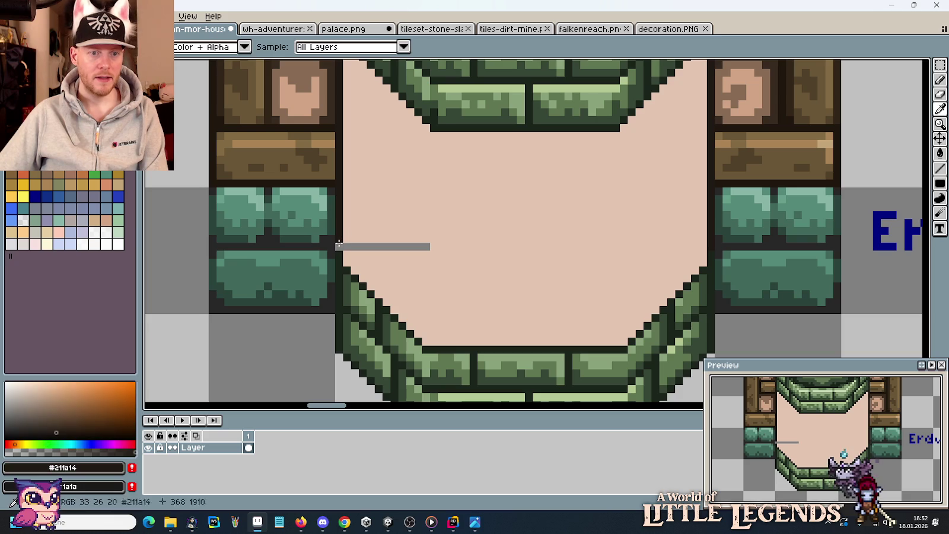
left_click_drag(347, 246, 441, 245)
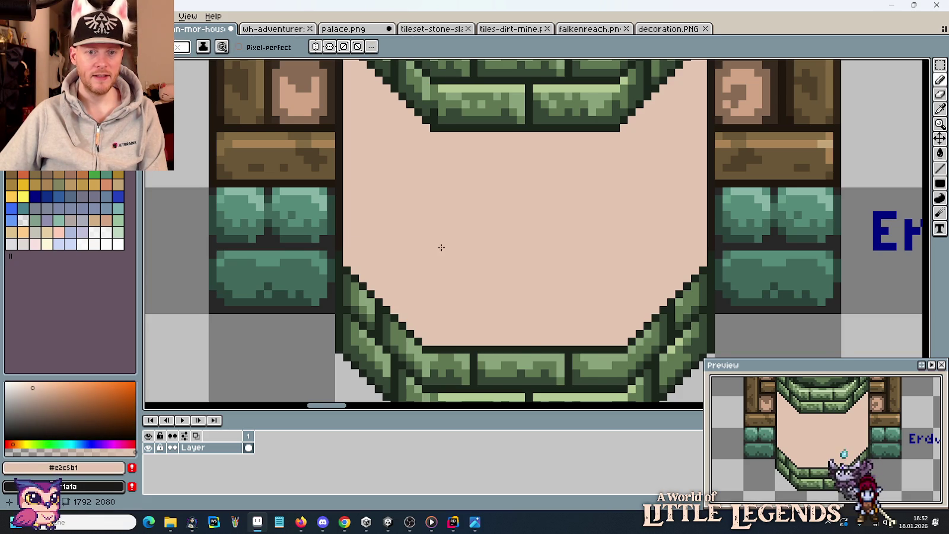
scroll(442, 249, "down", 2)
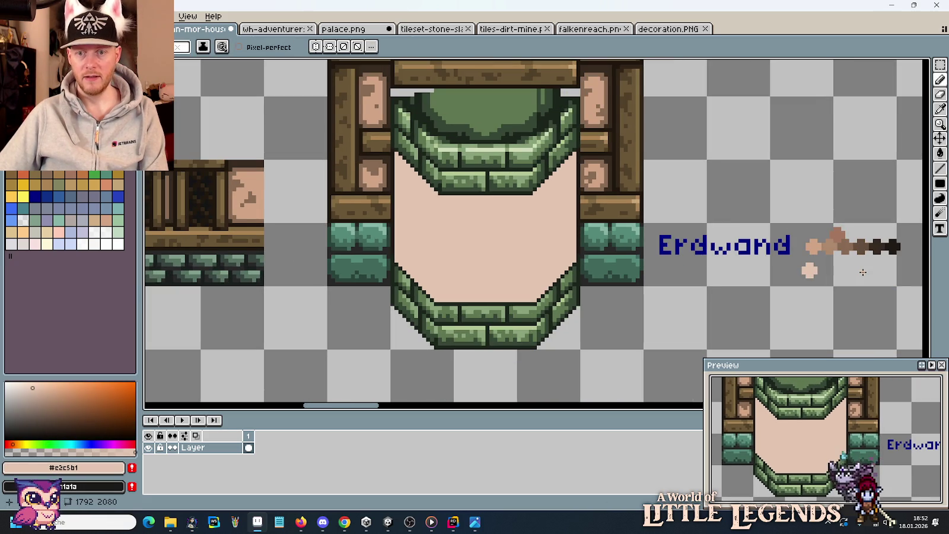
- Pick a tan from the artwork and a dark brown from the Erdwand swatches
key("alt")
left_click(817, 245, "alt")
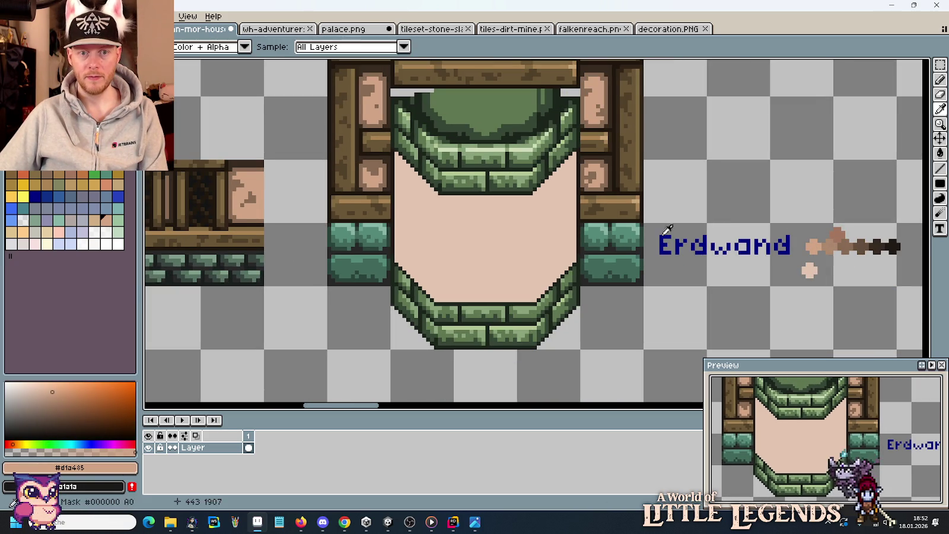
scroll(533, 226, "up", 2)
key("b")
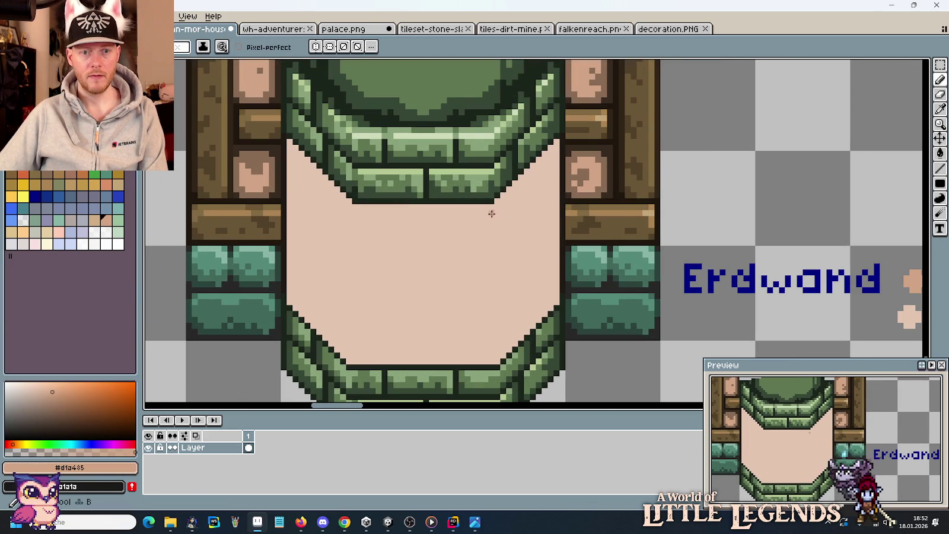
left_click_drag(528, 245, 356, 235)
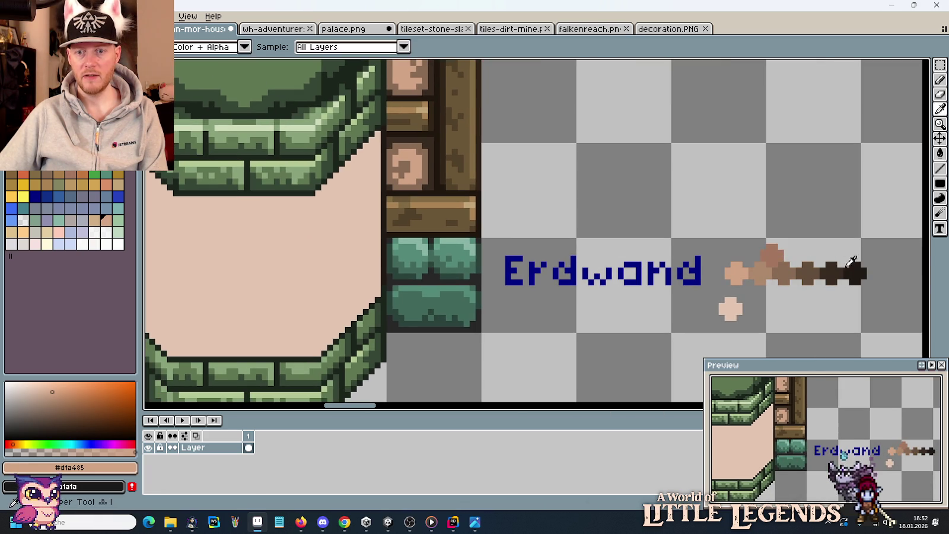
left_click(780, 265, "alt")
mouse_move(320, 172)
left_mouse_down()
mouse_move(445, 196)
mouse_move(561, 196)
left_mouse_up()
scroll(386, 263, "up", 2)
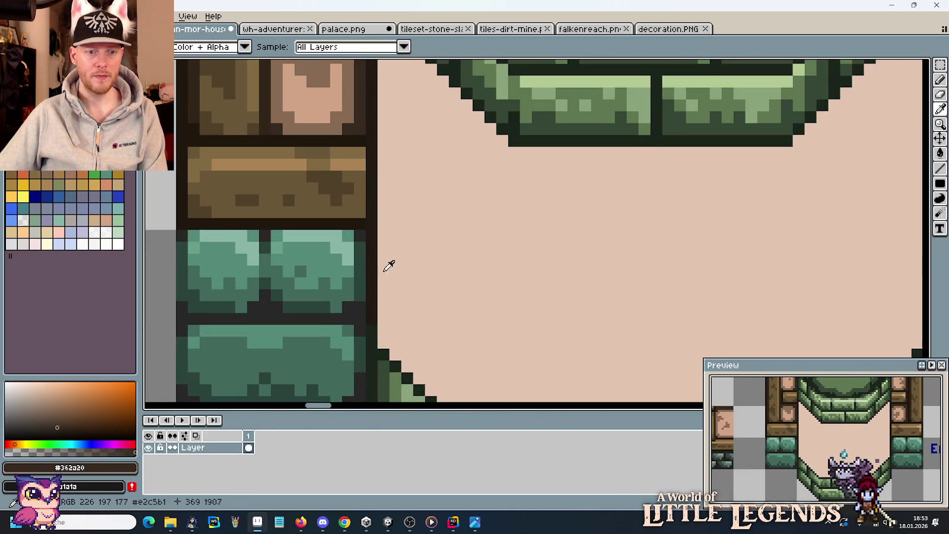
- Pencil a dark brown outline up the interior's left side and diagonally under the arch
key("b")
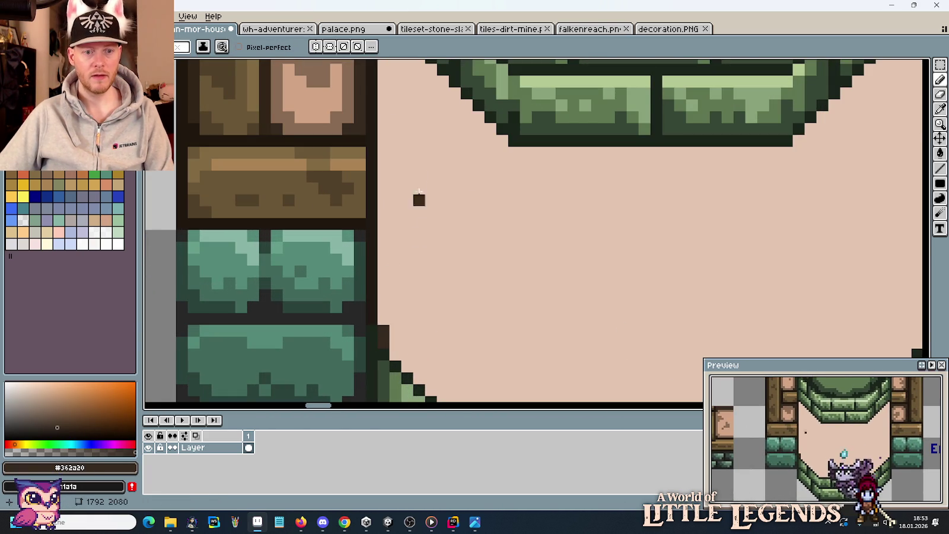
scroll(417, 237, "up", 4)
left_click_drag(415, 241, 390, 142)
left_click_drag(416, 181, 509, 258)
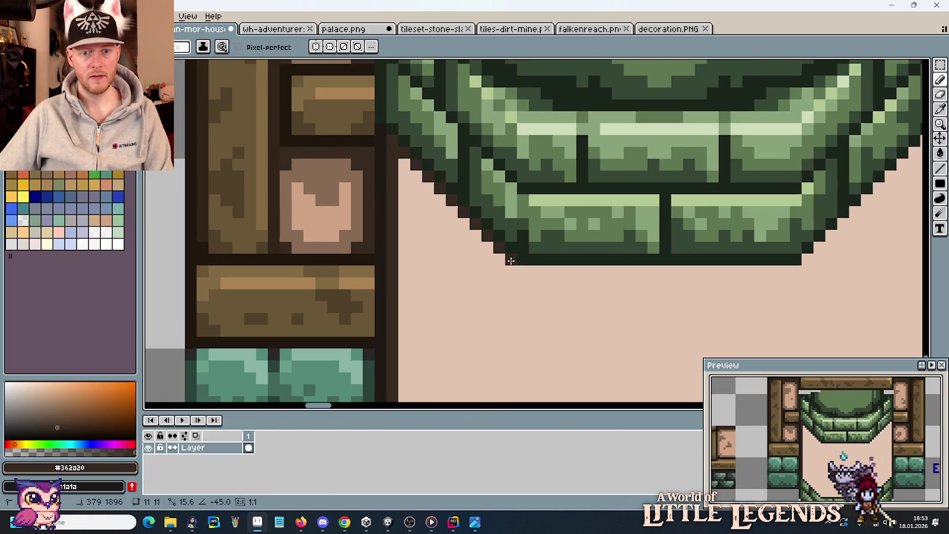
left_click(522, 270)
scroll(422, 296, "right", 5)
left_click(444, 291, "shift")
left_click(574, 160, "shift")
- Continue the dark outline down the right side and along the floor edge
scroll(515, 349, "down", 5)
left_click(563, 249, "shift")
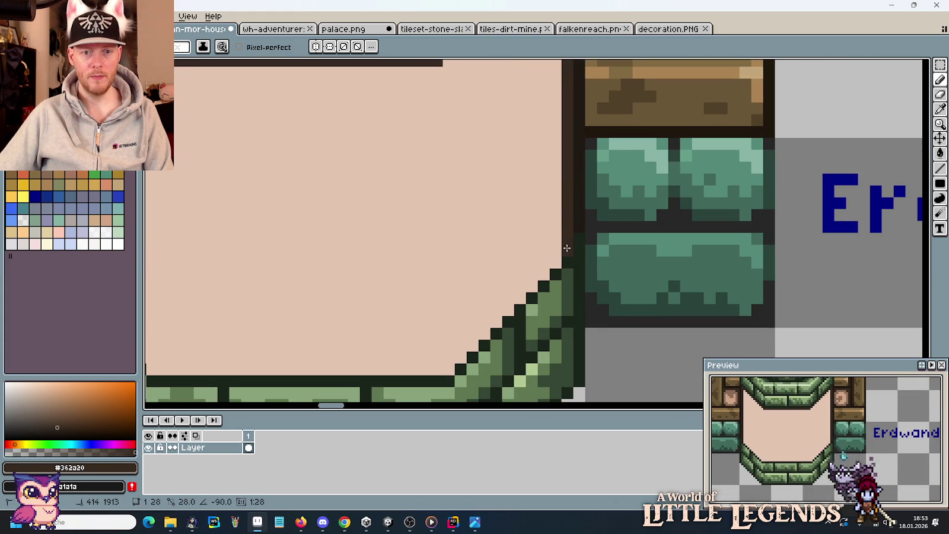
left_click(444, 367, "shift")
scroll(445, 367, "left", 5)
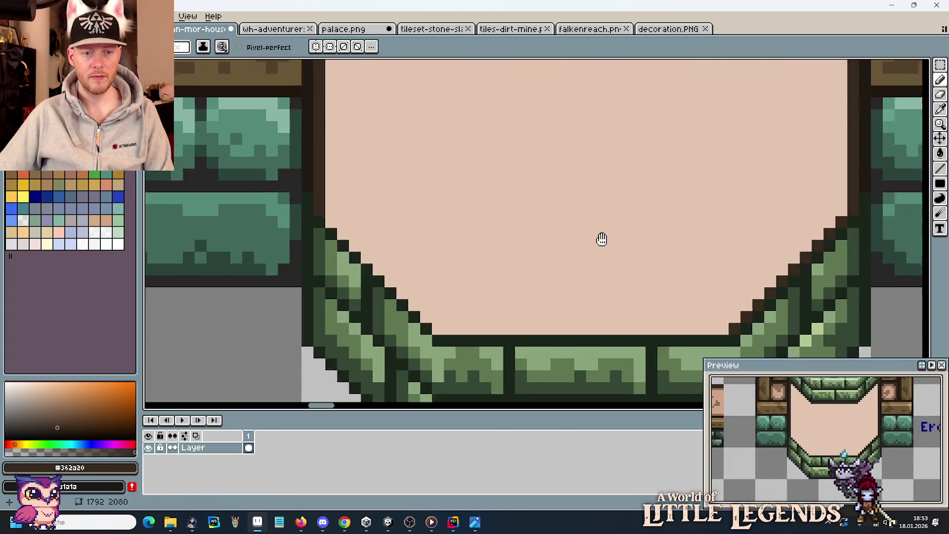
left_click(477, 323, "shift")
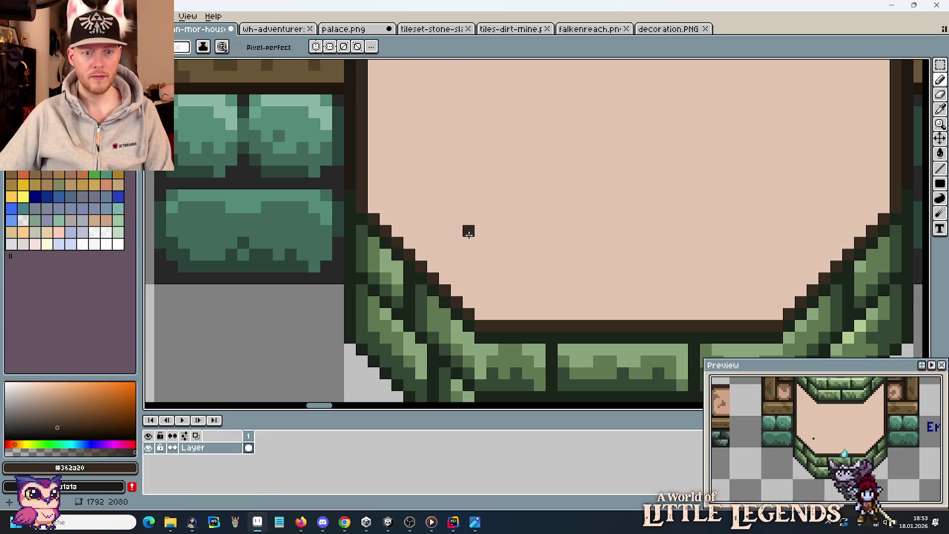
scroll(480, 214, "down", 3)
scroll(558, 136, "up", 1)
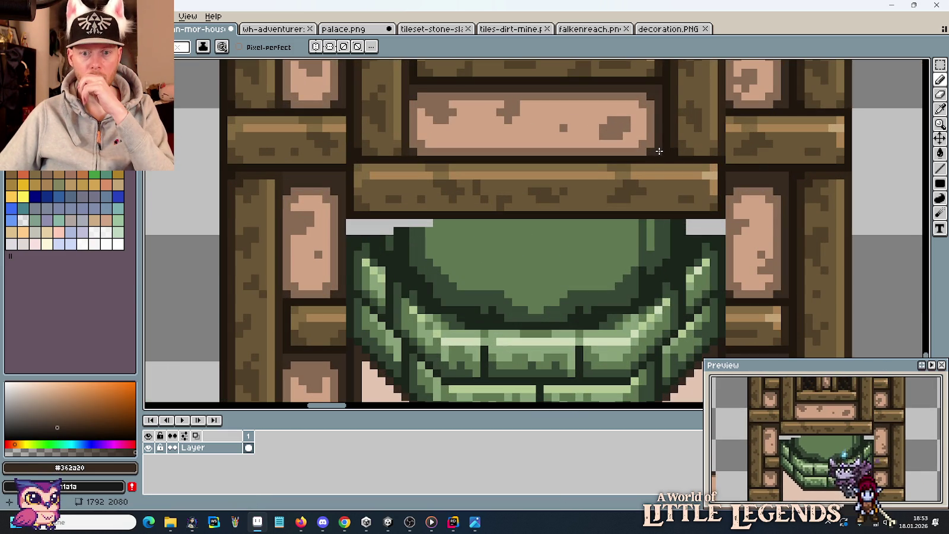
- Eyedrop a mid brown from the wooden frame and trace brown diagonals along the arch's inner edge
key("i")
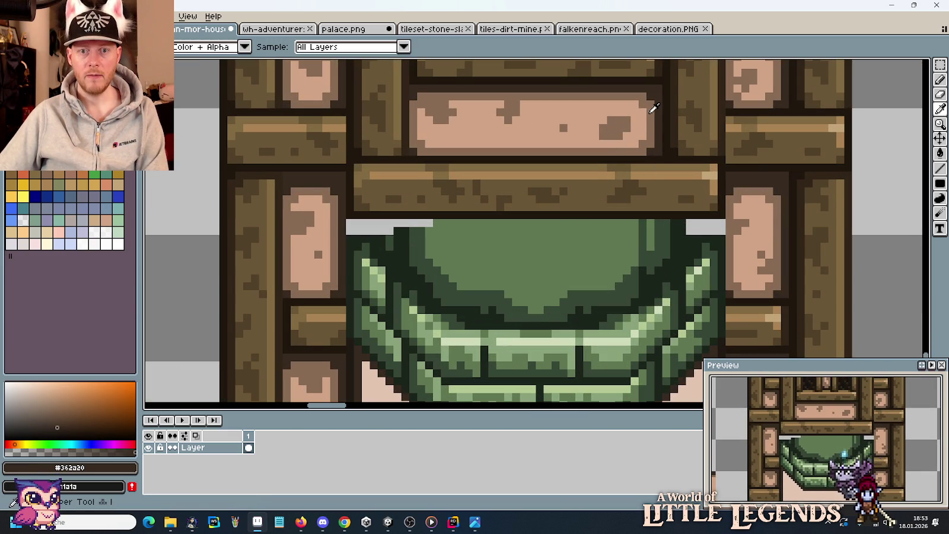
left_click(623, 274)
scroll(593, 325, "down", 1)
scroll(534, 249, "up", 1)
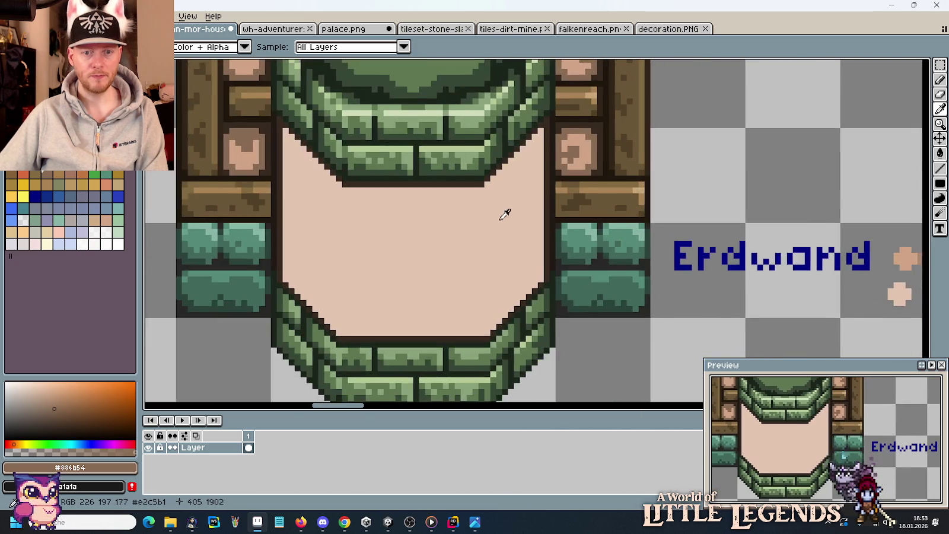
scroll(504, 201, "up", 1)
key("b")
scroll(510, 193, "up", 1)
scroll(485, 279, "up", 1)
left_click(485, 279)
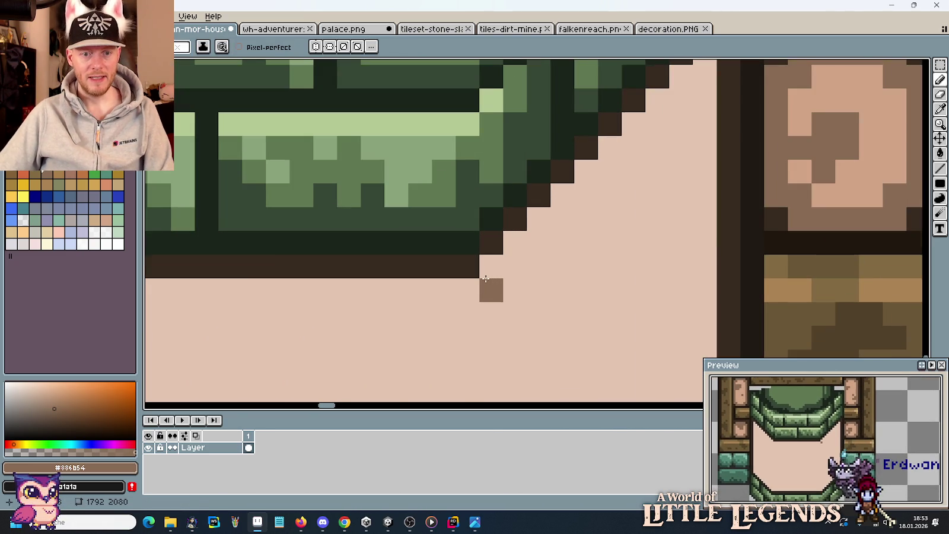
left_click(633, 148, "shift")
mouse_move(677, 131)
left_mouse_down()
mouse_move(473, 340)
mouse_move(678, 202)
left_mouse_up()
left_click(678, 177)
left_click(653, 273)
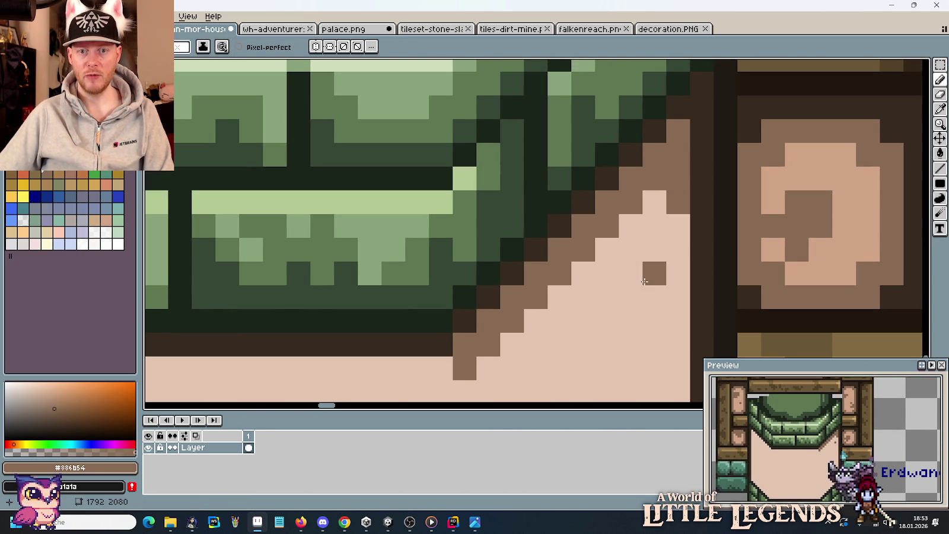
- Draw a brown line down the right inner wall and recolour the bottom outline mid brown
scroll(620, 187, "down", 2)
scroll(620, 186, "down", 1)
left_click(639, 236, "shift")
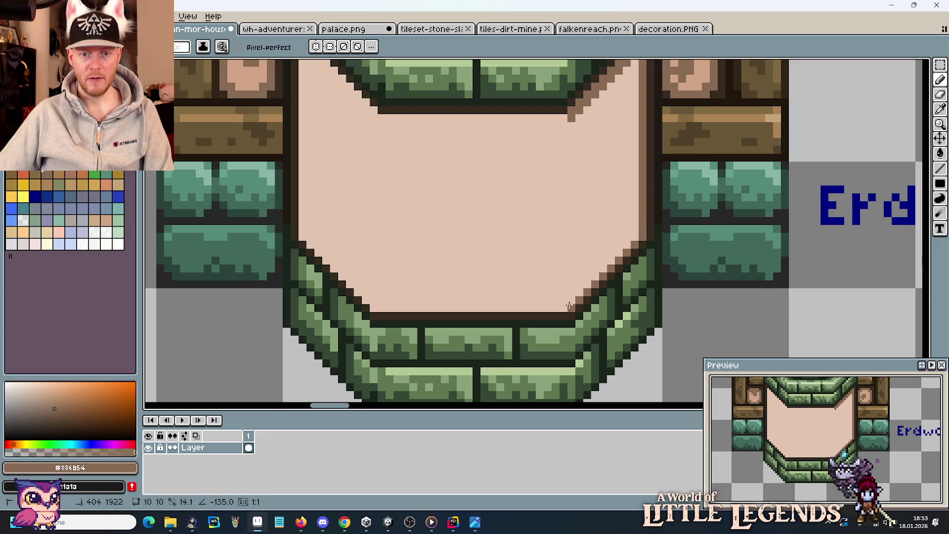
scroll(561, 247, "down", 1)
left_click_drag(561, 248, 532, 286)
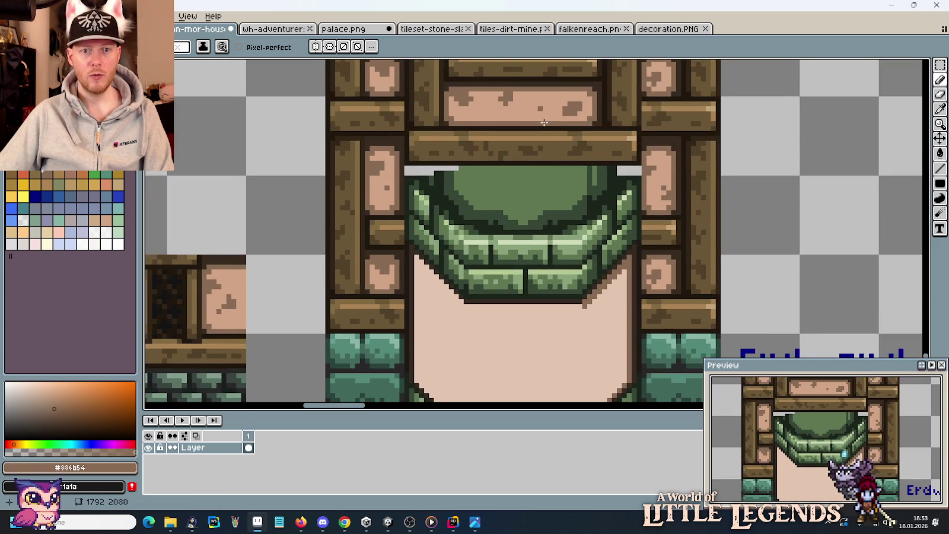
scroll(543, 289, "down", 3)
scroll(625, 259, "up", 2)
mouse_move(624, 270)
left_mouse_down()
mouse_move(355, 270)
mouse_move(514, 270)
left_mouse_up()
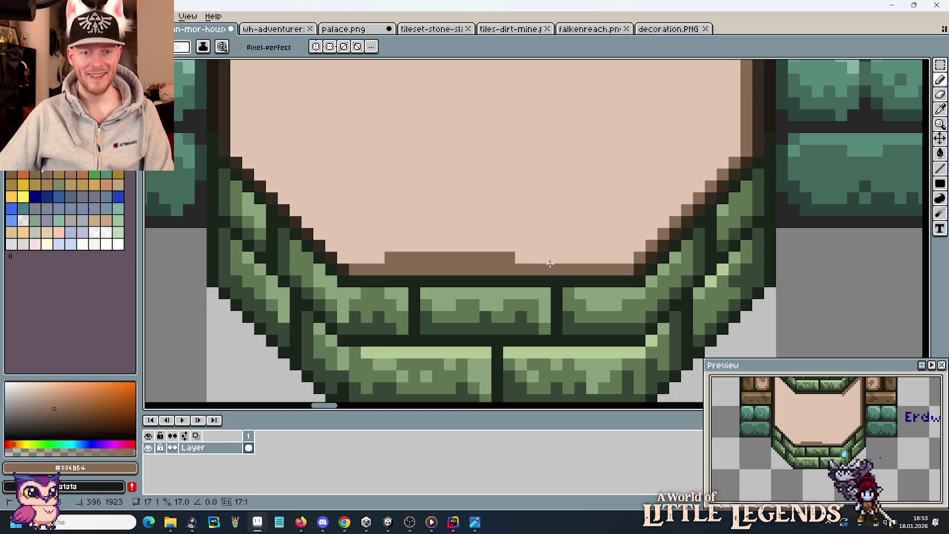
- Tidy the bottom brown row, repainting stray pixels plaster pink and restoring one edge pixel
left_click(603, 258)
left_click(551, 254, "alt")
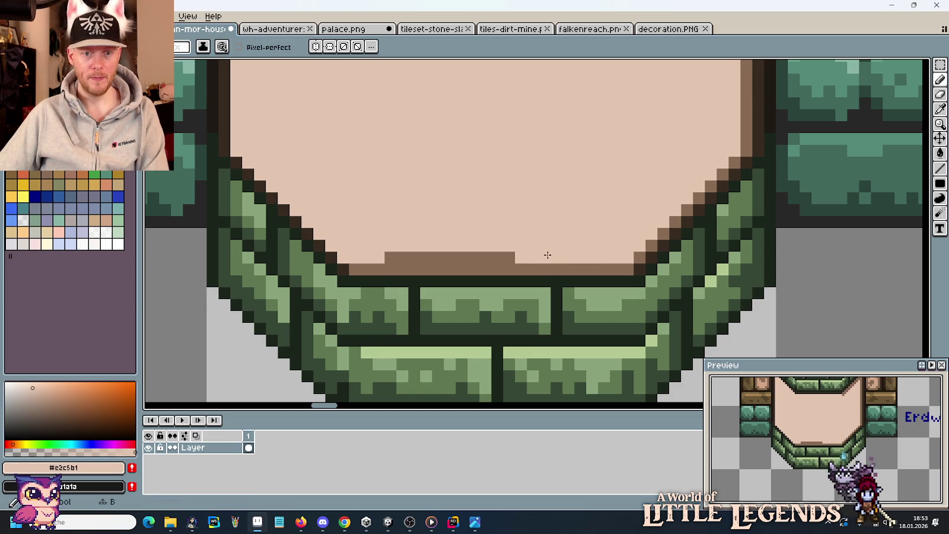
left_click_drag(513, 258, 387, 258)
left_click(413, 269)
left_click(403, 270, "alt")
left_click(414, 270)
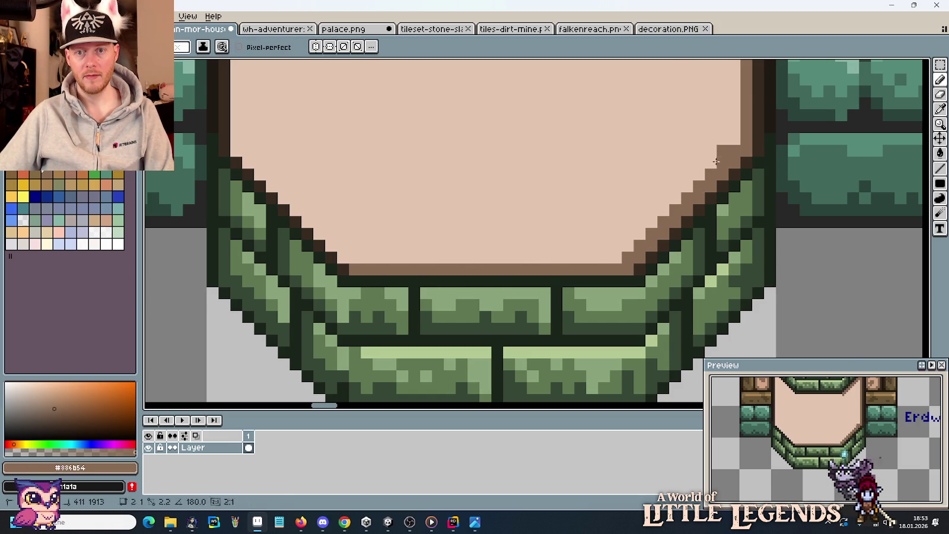
- Draw a brown diagonal along the floor's lower-left corner edge
scroll(632, 255, "down", 3)
left_click_drag(641, 159, 634, 290)
scroll(586, 245, "up", 3)
scroll(571, 225, "down", 2)
mouse_move(542, 170)
left_mouse_down()
mouse_move(530, 375)
mouse_move(528, 136)
left_mouse_up()
scroll(551, 202, "up", 3)
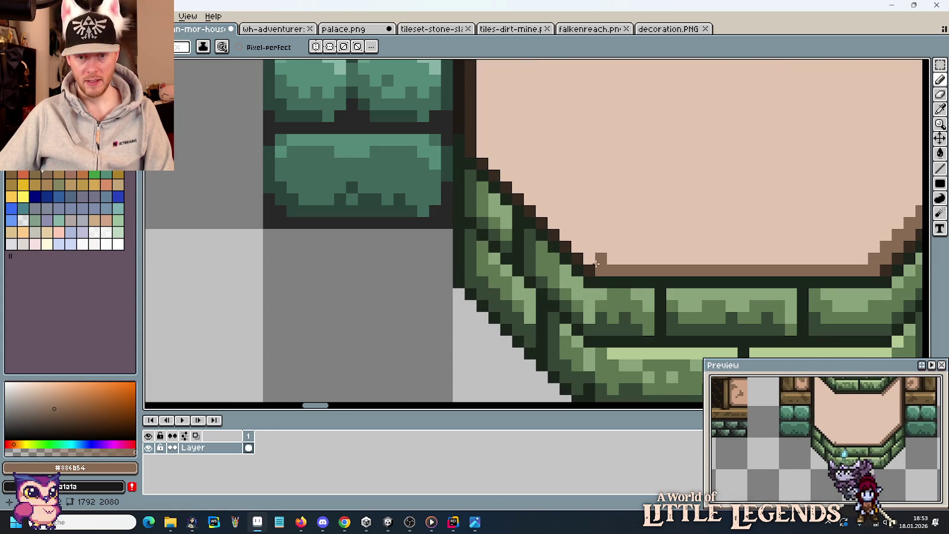
left_click(482, 140)
left_click(600, 258, "shift")
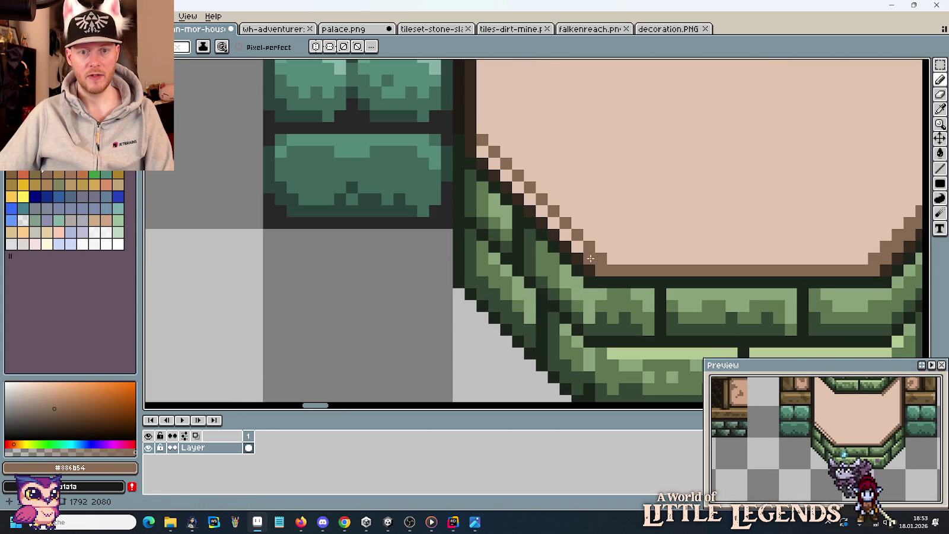
- Draw a brown diagonal under the arch's left end
left_click_drag(577, 104, 579, 333)
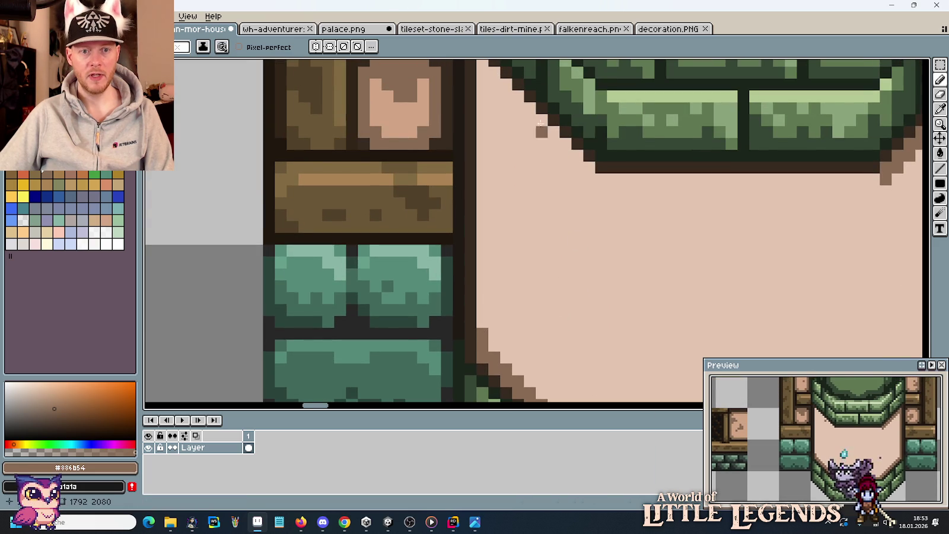
left_click_drag(536, 136, 532, 226)
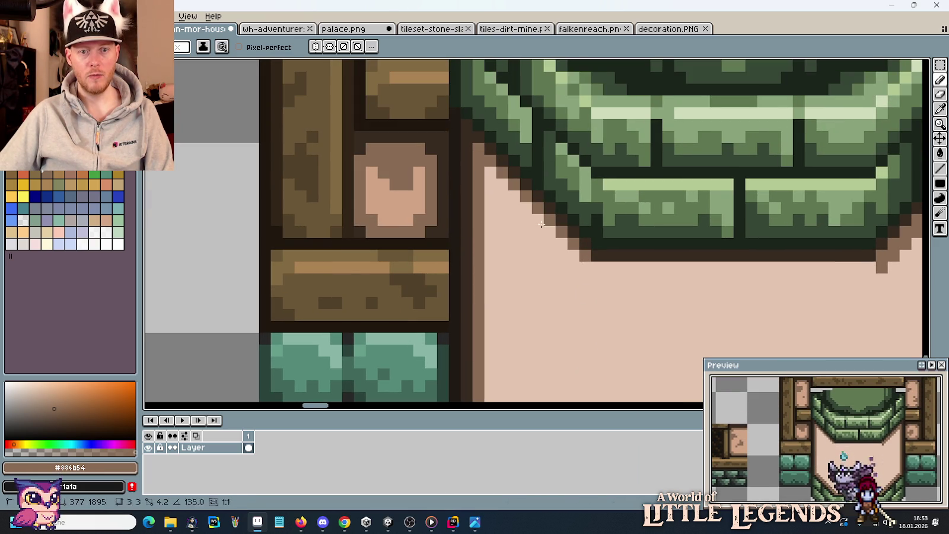
mouse_move(486, 171)
left_mouse_down()
mouse_move(586, 269)
mouse_move(876, 267)
left_mouse_up()
scroll(679, 295, "down", 3)
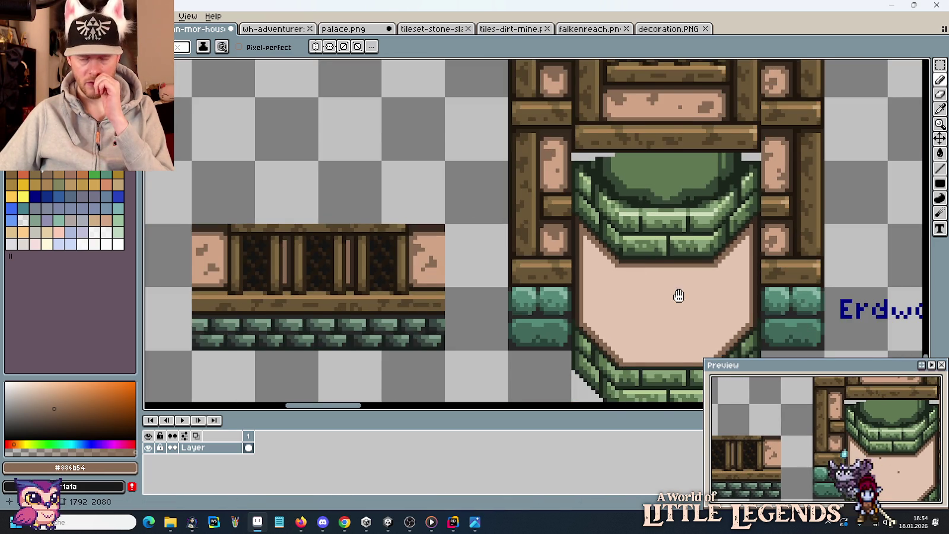
- Draw a vertical dividing line inside the door interior, undoing a trial darker fill
left_click_drag(679, 296, 625, 267)
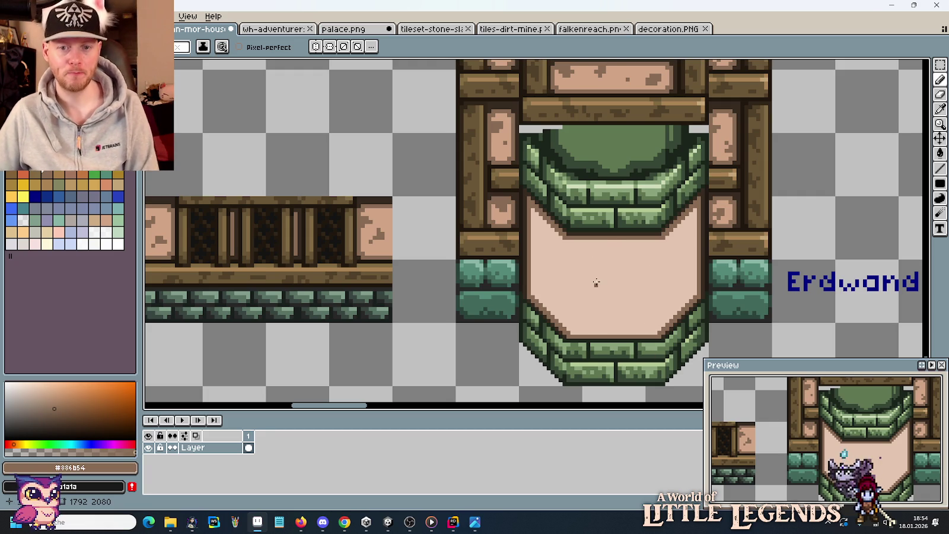
mouse_move(663, 287)
left_mouse_down()
mouse_move(638, 266)
mouse_move(446, 257)
left_mouse_up()
scroll(448, 253, "up", 1)
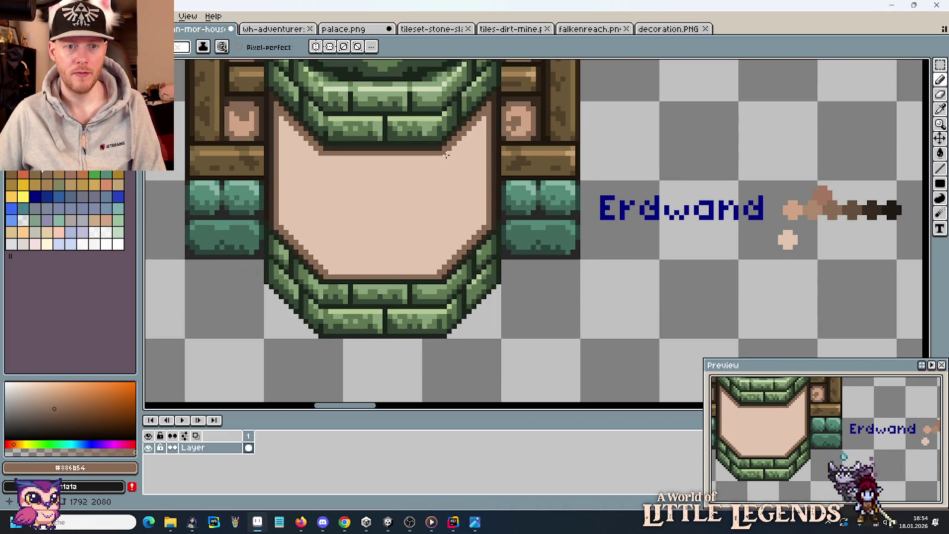
left_click_drag(447, 155, 446, 265)
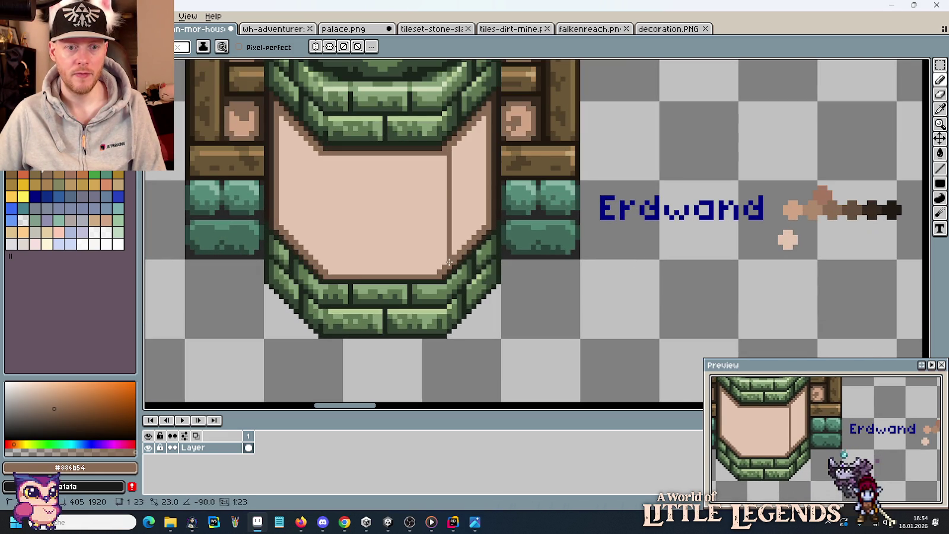
key("g")
left_click(465, 160)
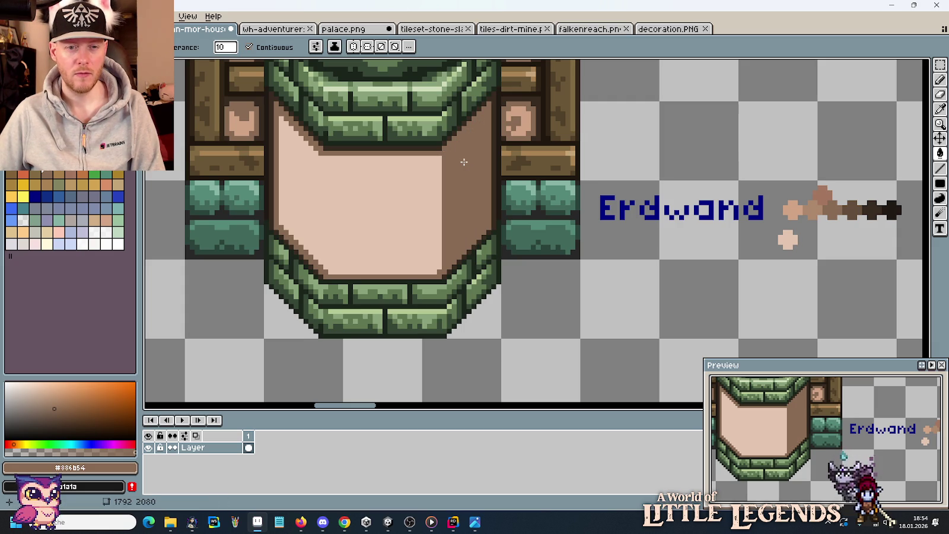
key("ctrl+z")
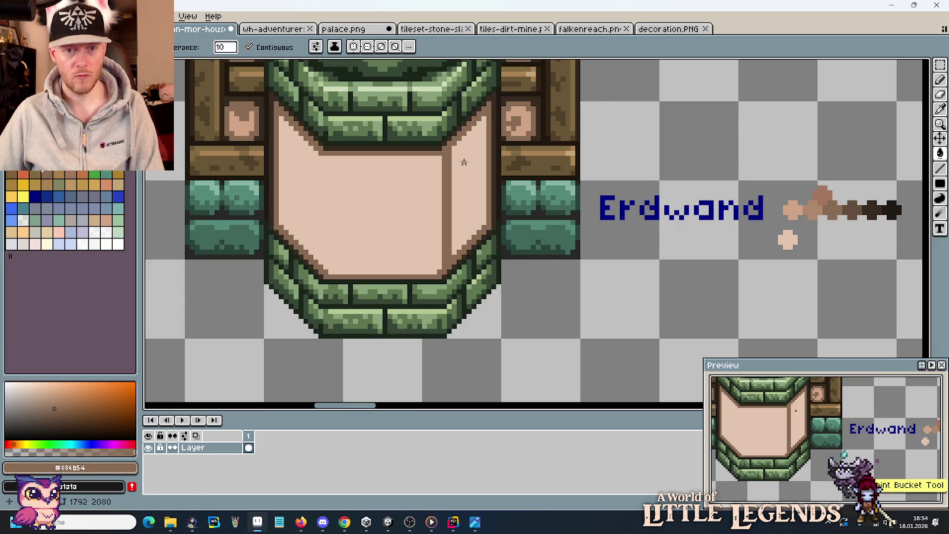
- Fill the right interior panel and the thin dark strip with mid brown #ad8a6d
key("b")
scroll(848, 213, "up", 2)
key("i")
left_click(774, 201)
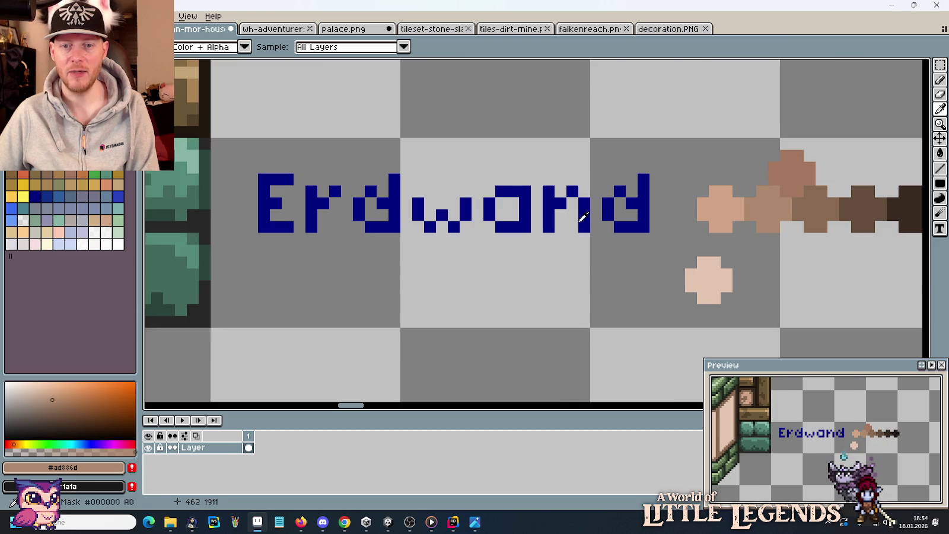
scroll(751, 212, "down", 3)
key("g")
left_click(493, 208)
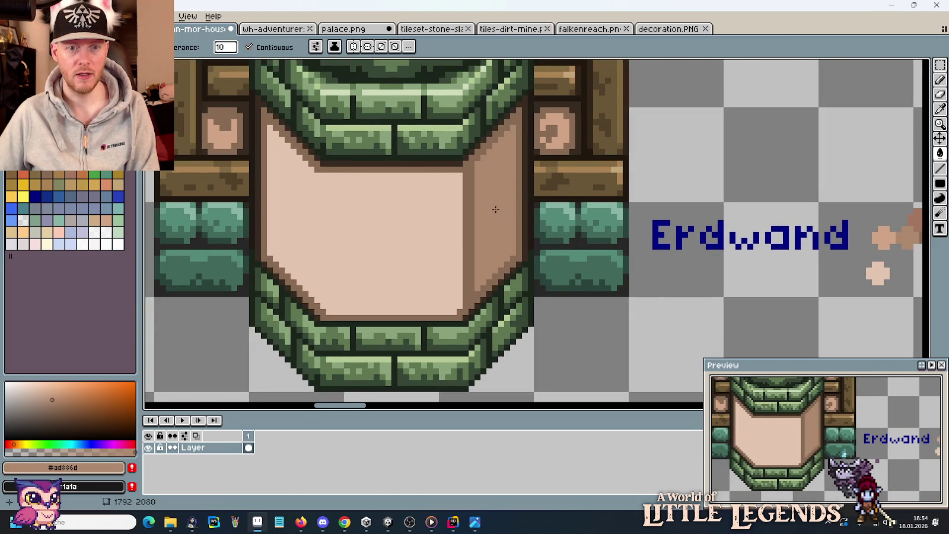
key("b")
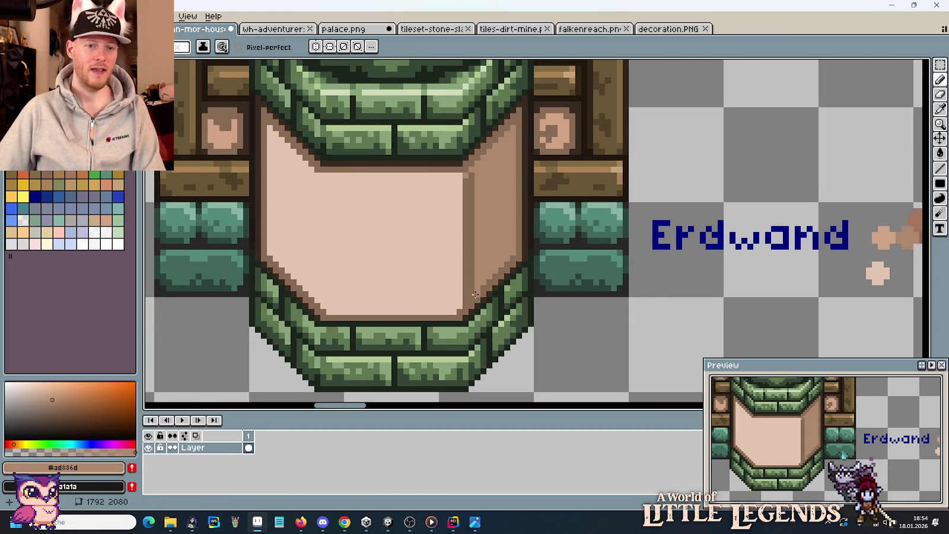
key("g")
left_click(464, 264)
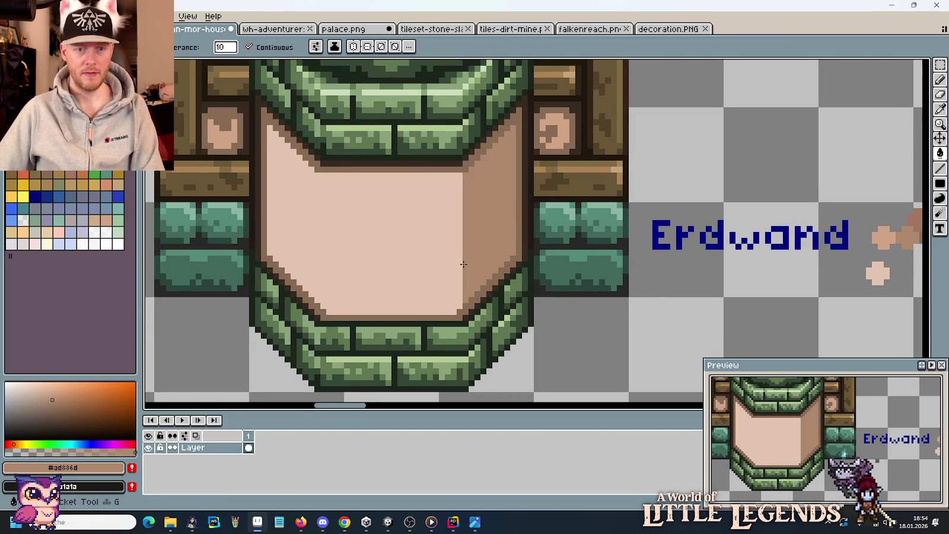
- Paint a light tan #d1a485 vertical strip beside the panel, undoing a darker fill
key("i")
left_click(427, 225)
key("b")
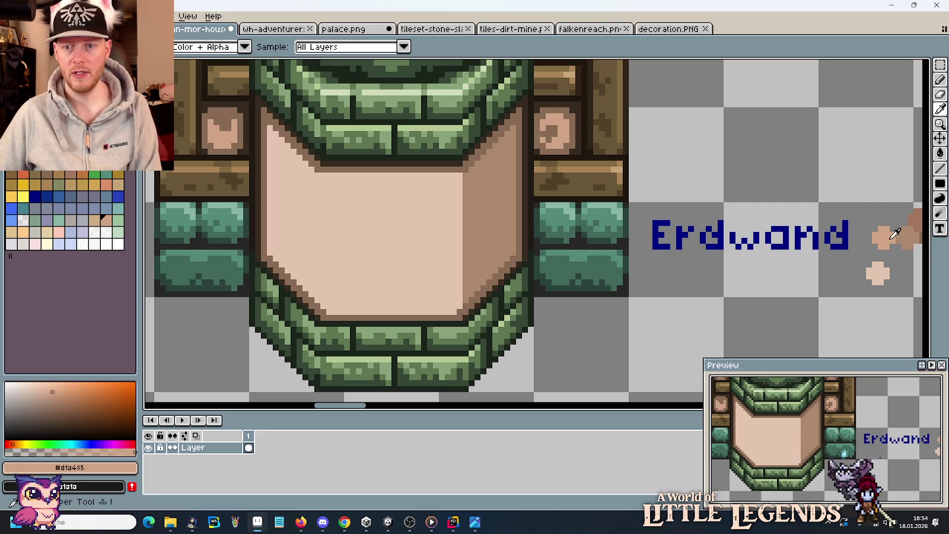
mouse_move(459, 196)
left_mouse_down()
mouse_move(468, 299)
mouse_move(488, 159)
left_mouse_up()
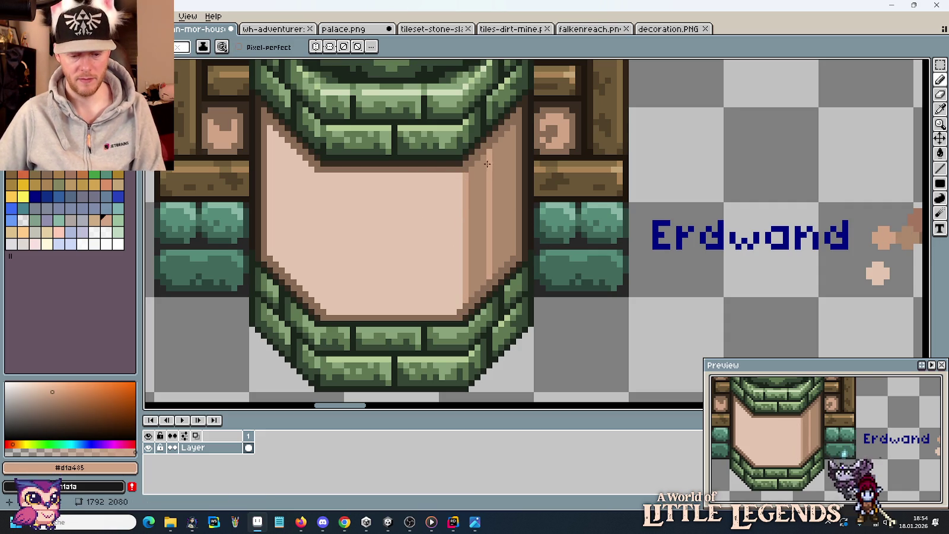
key("g")
left_click(484, 204)
scroll(483, 204, "down", 1)
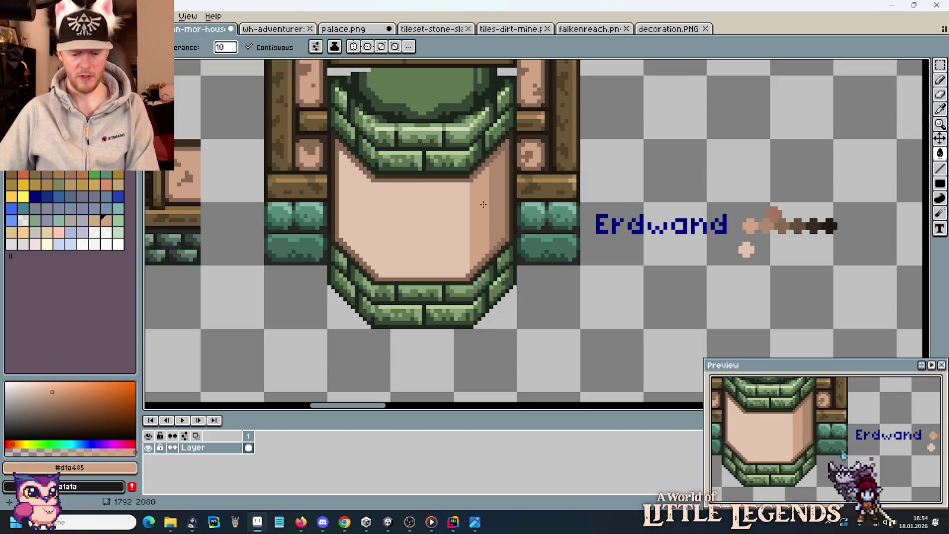
scroll(483, 204, "up", 2)
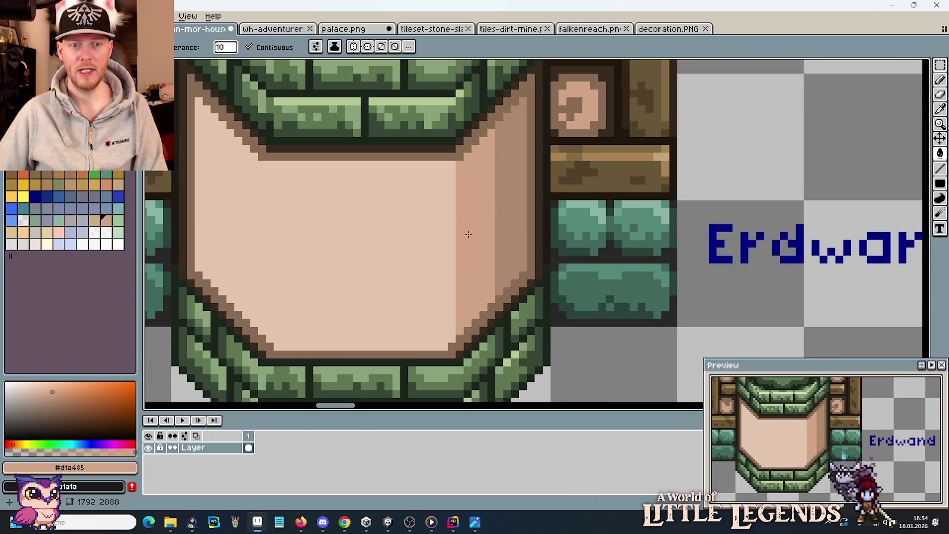
left_click(435, 166)
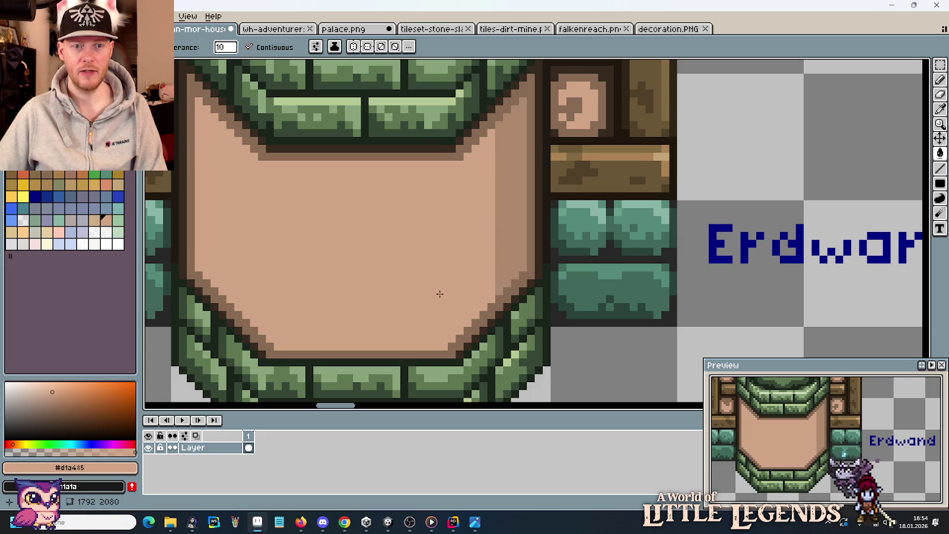
key("ctrl+z")
- Draw a new vertical divider and fill the strip right of it darker tan, keeping the left light
key("b")
left_click(427, 347)
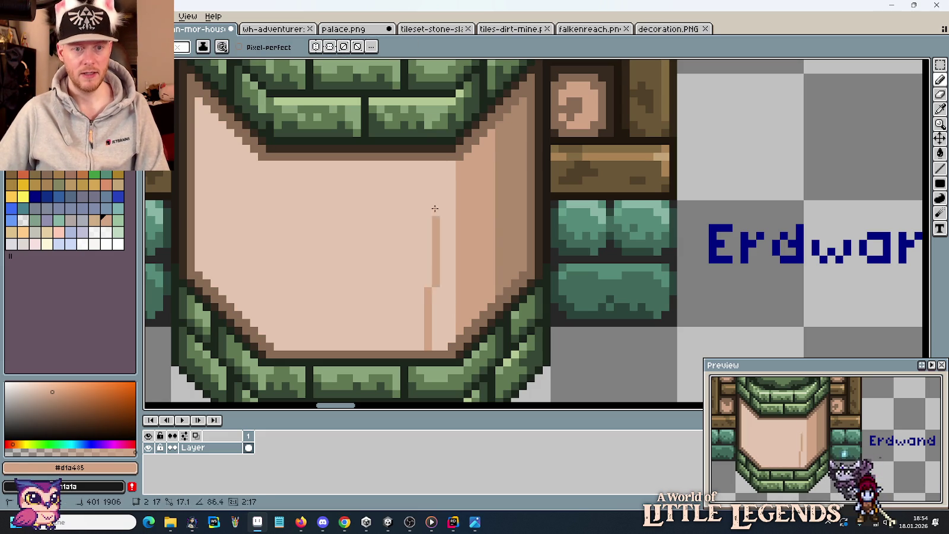
left_click(427, 168, "shift")
key("g")
left_click(448, 178)
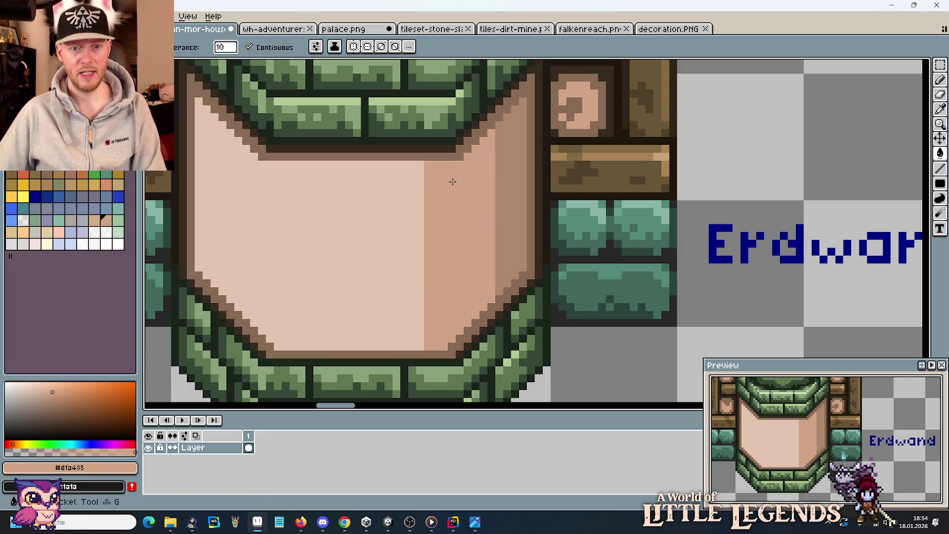
scroll(452, 179, "down", 3)
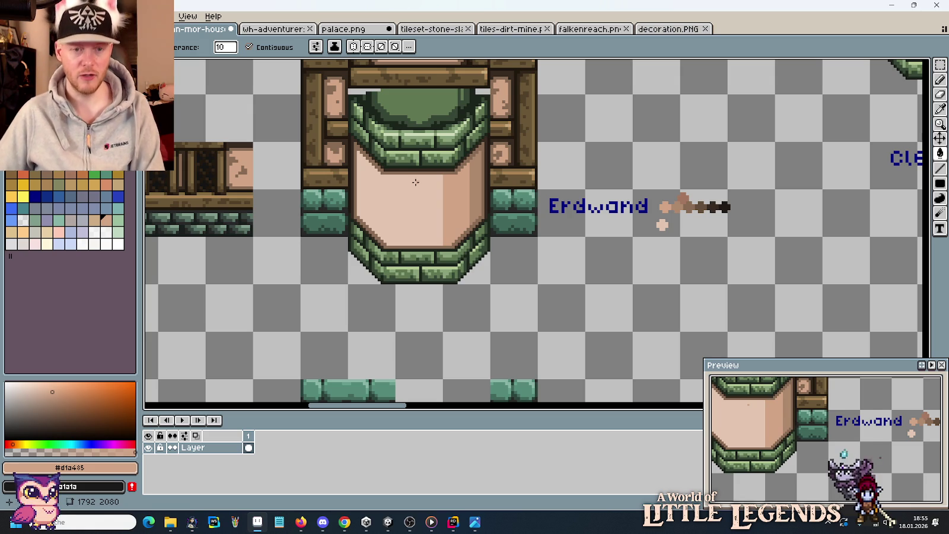
scroll(386, 197, "up", 2)
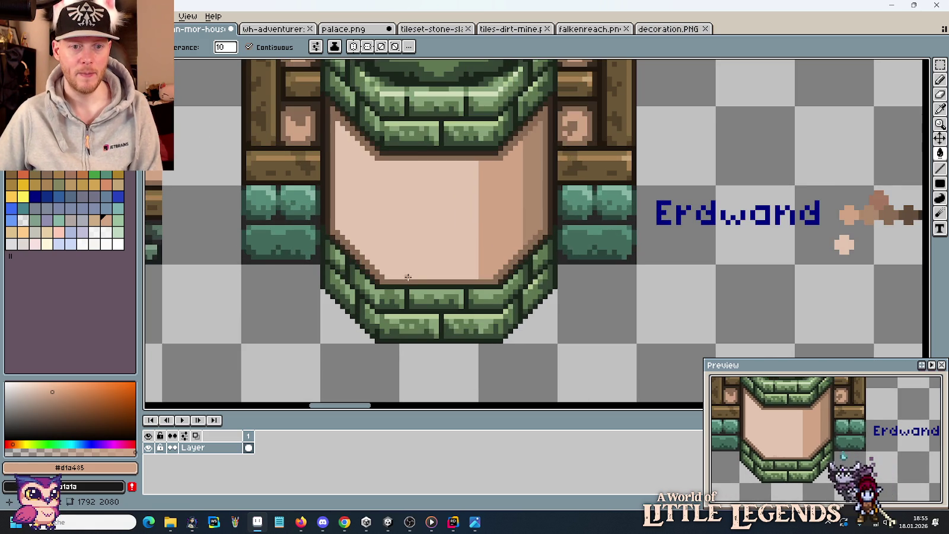
left_click(425, 238)
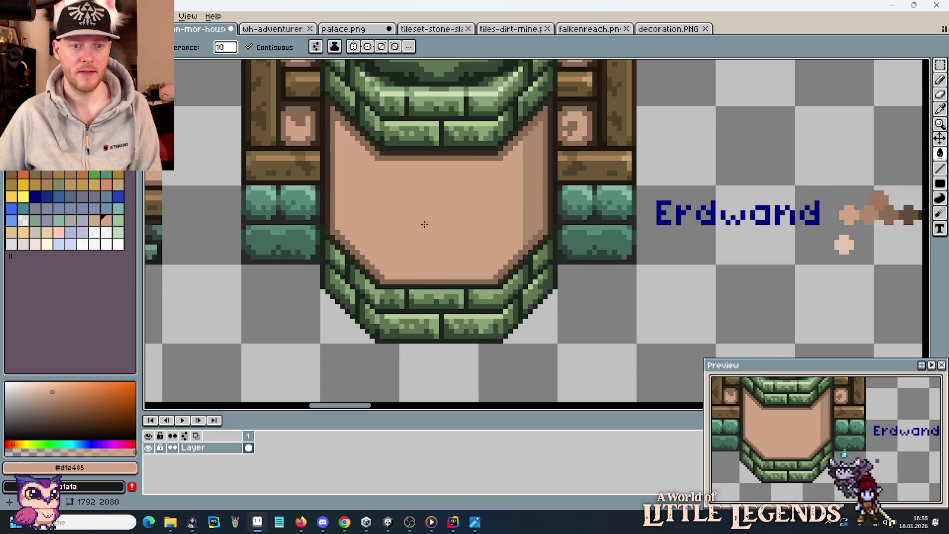
key("ctrl+z")
- Draw a left-side divider and fill the left strips with darker tan #ad886d
key("b")
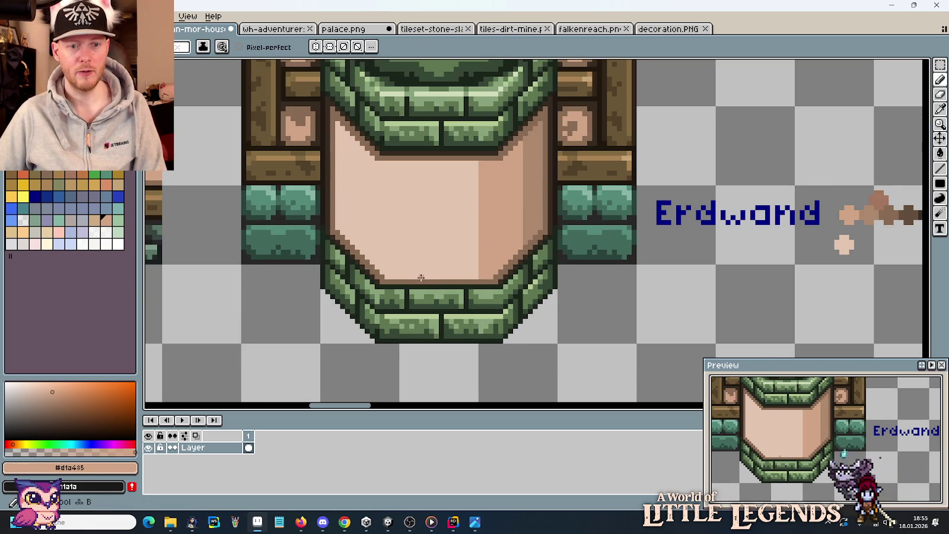
mouse_move(414, 276)
left_mouse_down()
mouse_move(416, 160)
mouse_move(367, 253)
left_mouse_up()
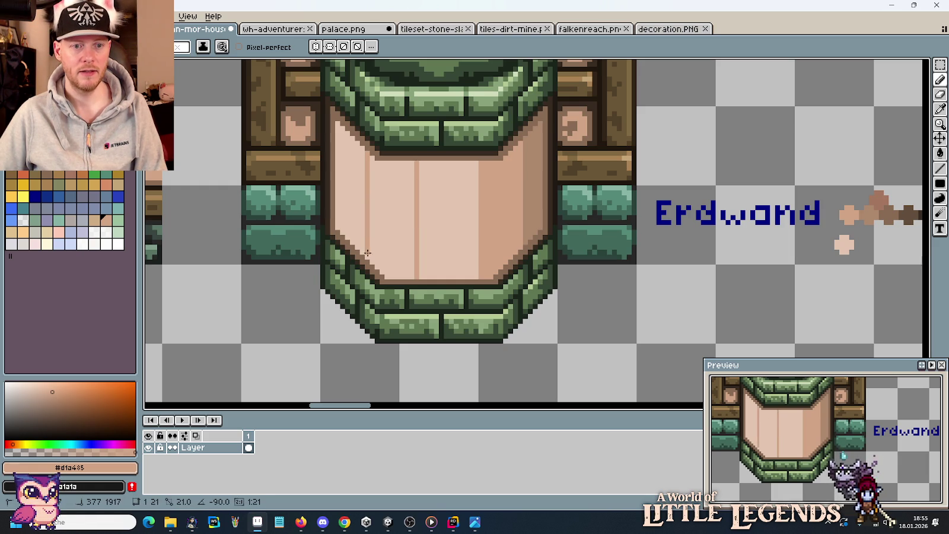
key("g")
left_click(396, 237)
left_click(531, 173, "alt")
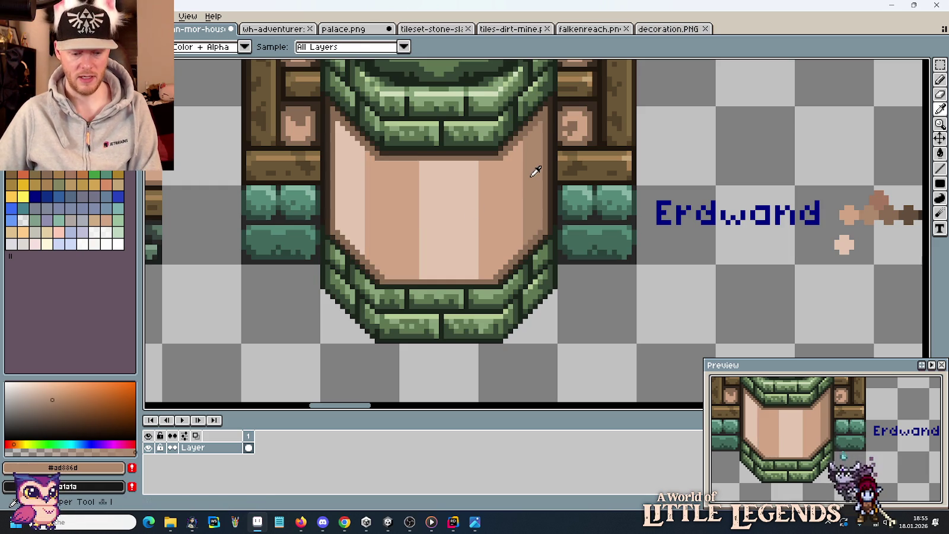
left_click(357, 187)
scroll(502, 244, "down", 1)
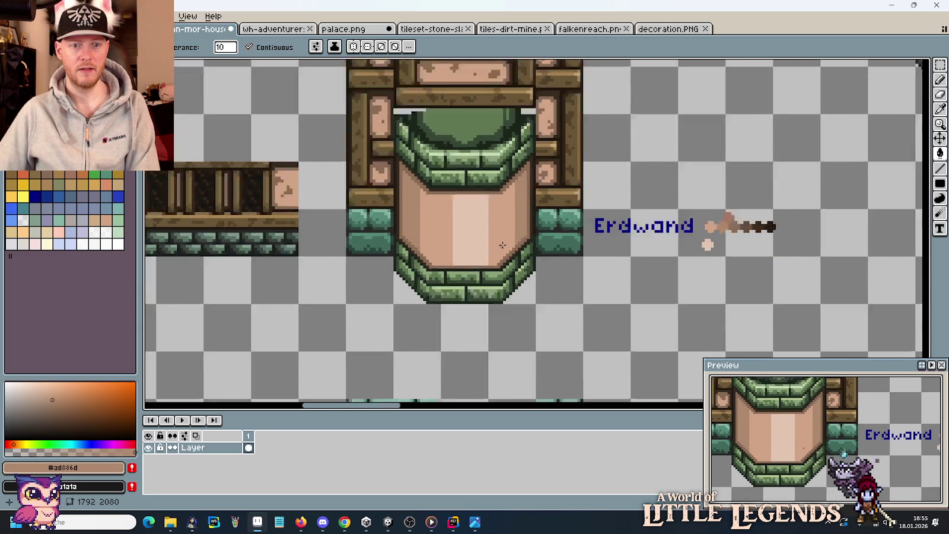
scroll(503, 245, "down", 2)
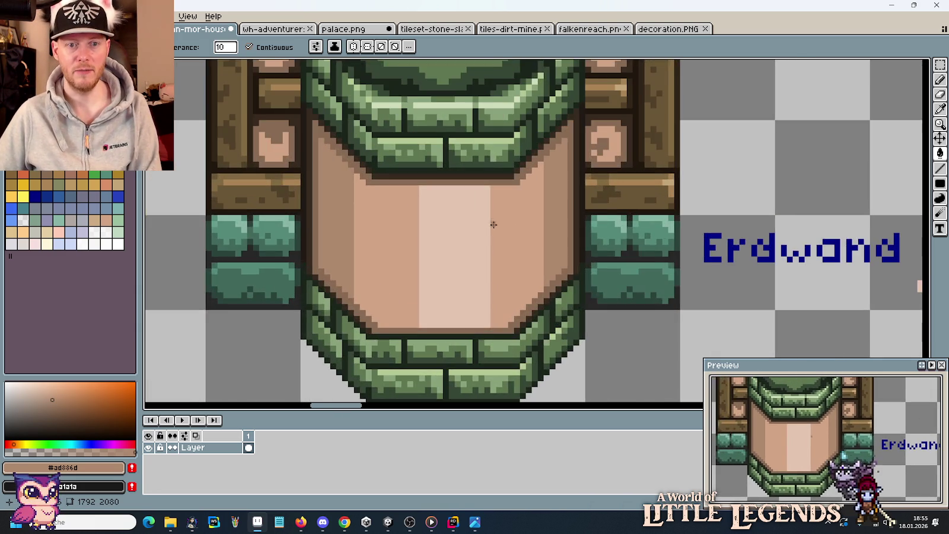
scroll(490, 237, "up", 2)
left_click_drag(523, 218, 474, 207)
- Draw a vertical line and fill the centre stripe with pale tan #e2c5b1
key("b")
left_click(432, 194, "alt")
left_click_drag(442, 173, 442, 303)
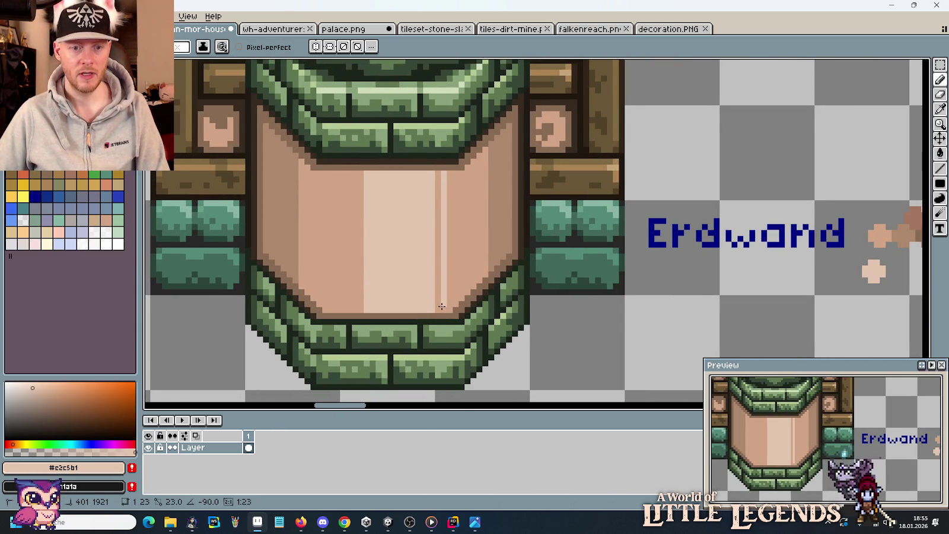
key("g")
left_click(439, 288)
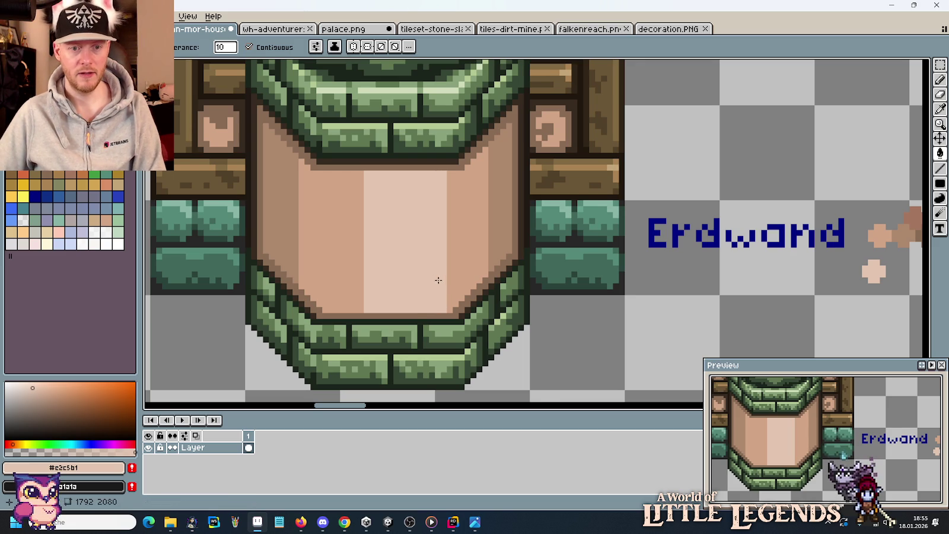
scroll(422, 246, "down", 1)
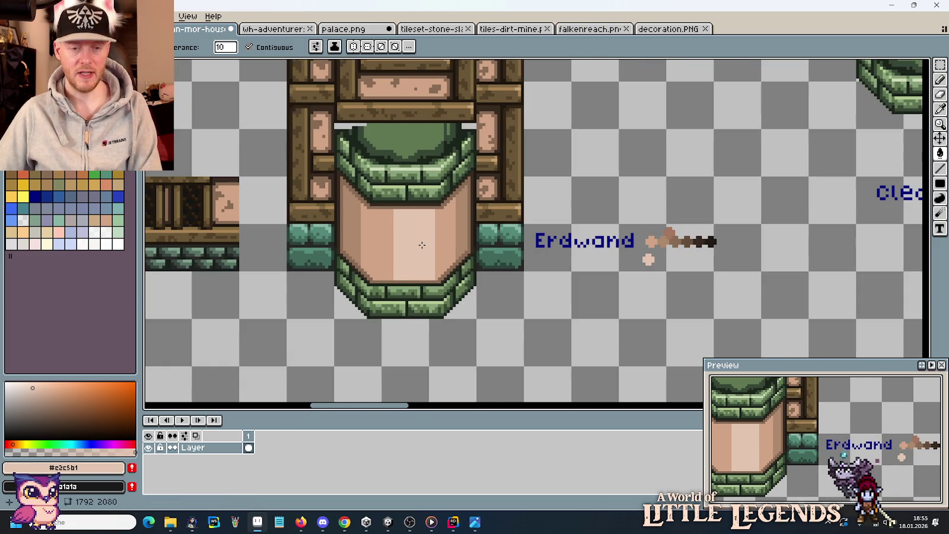
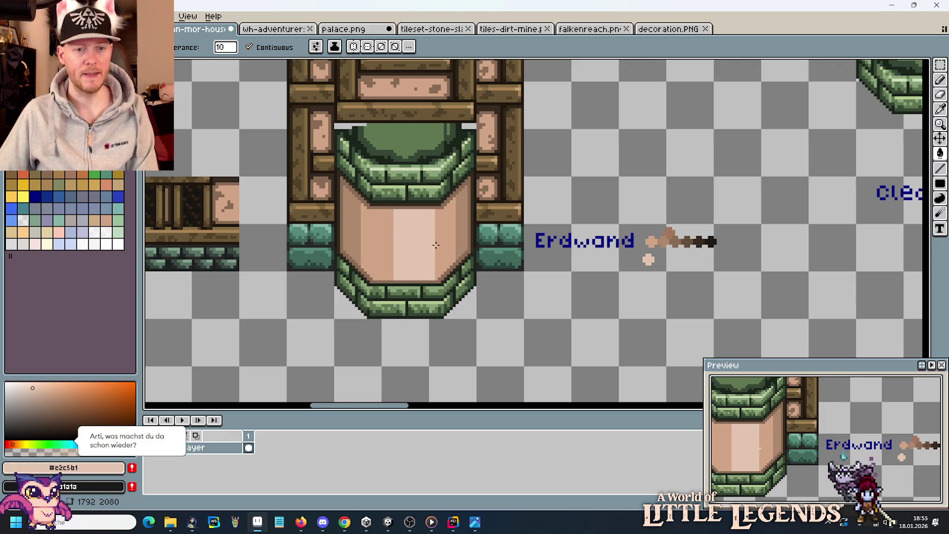
- Repaint a mid-tan column and a light column beside the wall's centre, filling the strip between them
scroll(436, 246, "up", 2)
scroll(441, 248, "up", 1)
scroll(441, 248, "up", 1)
scroll(447, 240, "up", 1)
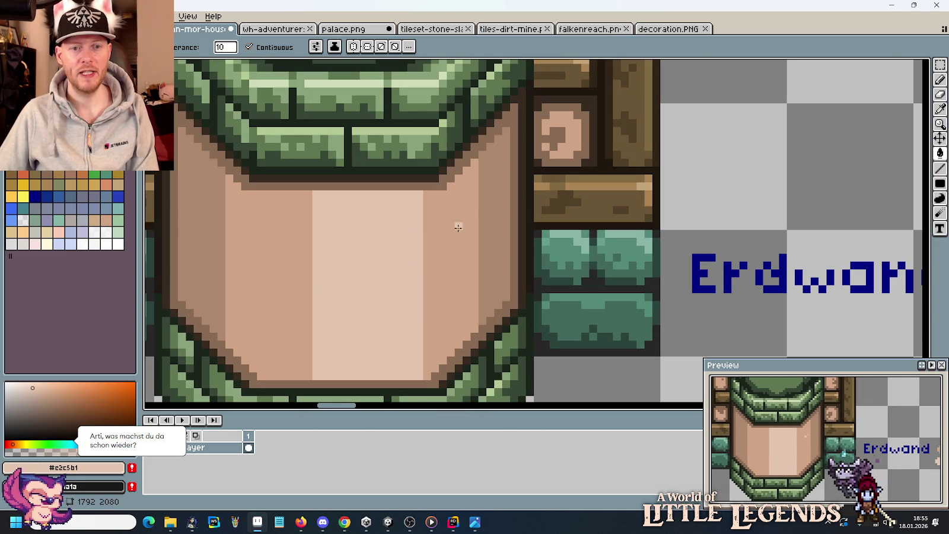
key("i")
left_click(492, 166)
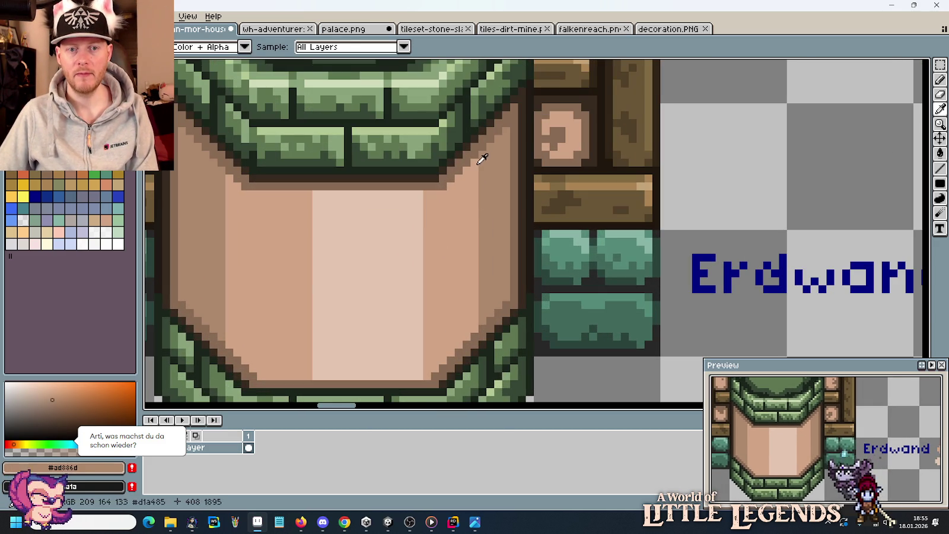
key("b")
left_click_drag(482, 160, 482, 320)
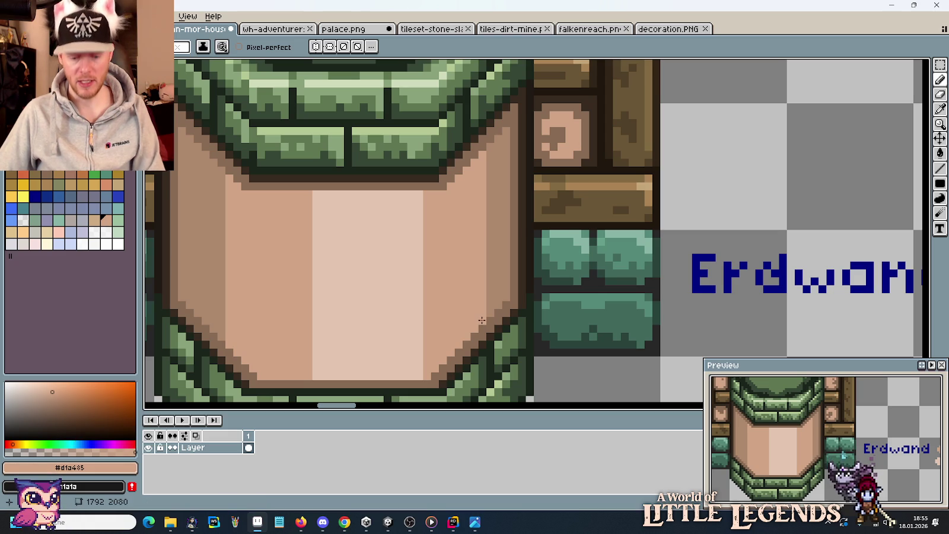
left_click(412, 264, "alt")
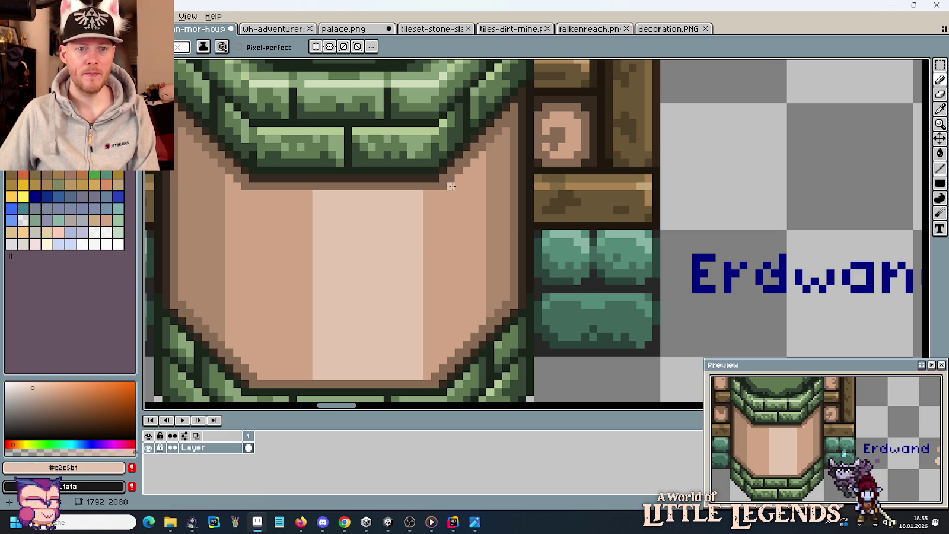
left_click_drag(449, 186, 449, 355)
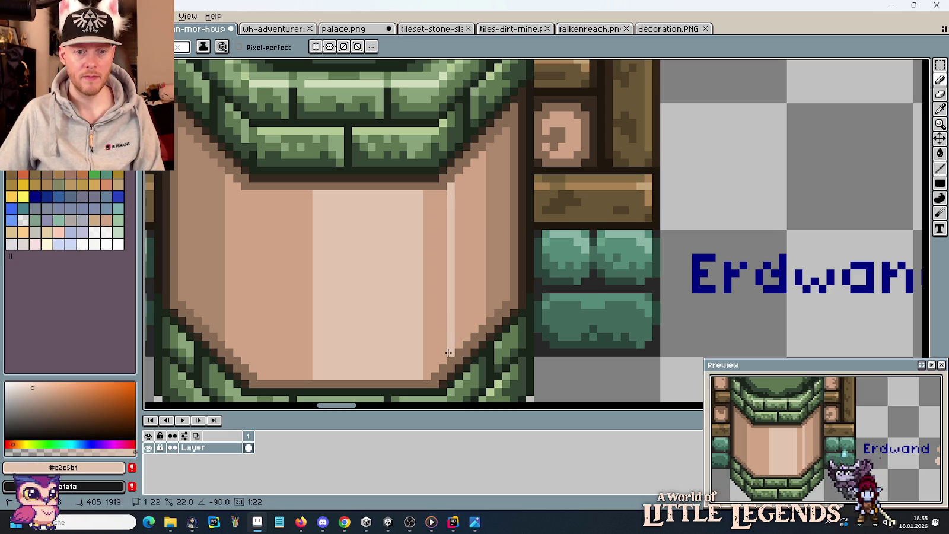
key("g")
left_click(431, 304)
scroll(431, 304, "down", 3)
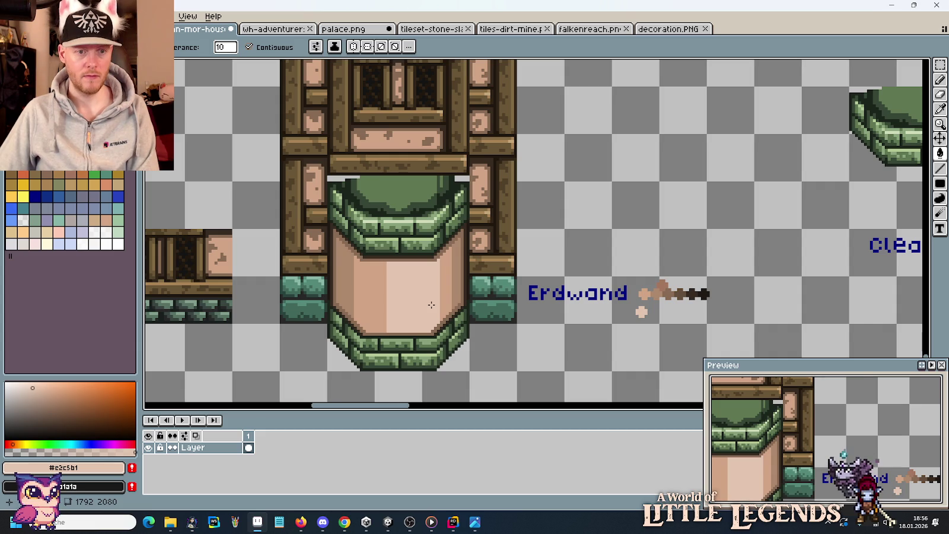
- Darken the wall's left edge stripe with the sampled dark brown
scroll(431, 304, "up", 1)
scroll(423, 303, "up", 1)
scroll(413, 289, "up", 1)
key("i")
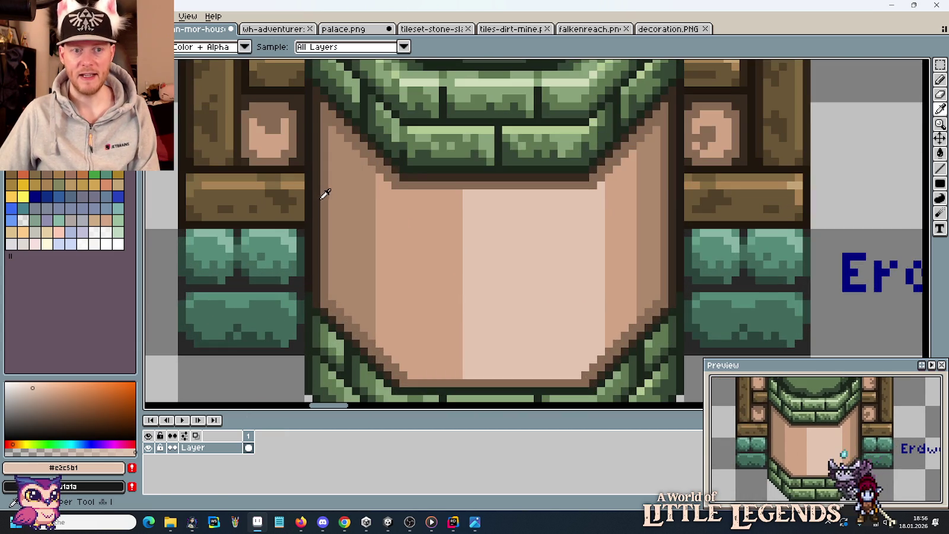
left_click(325, 195)
key("b")
left_click(339, 304, "shift")
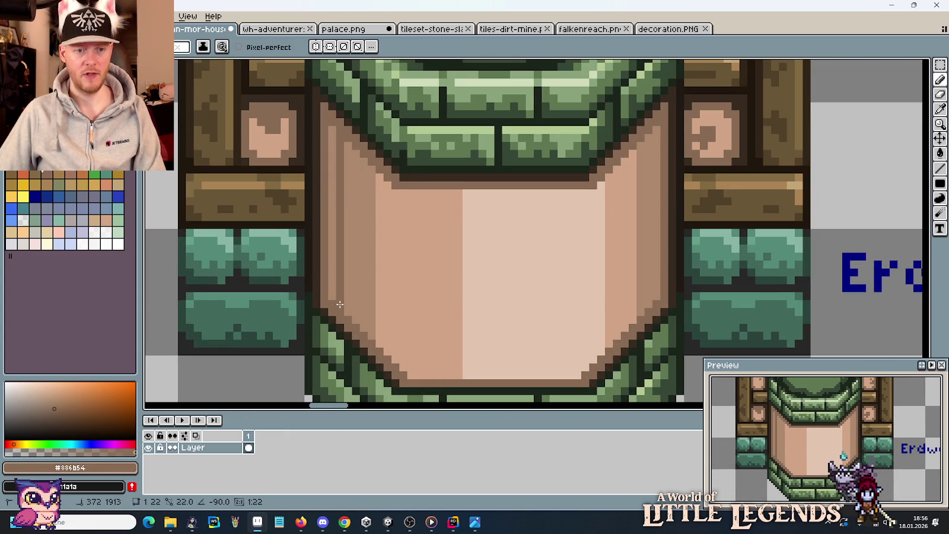
key("g")
left_click(333, 254)
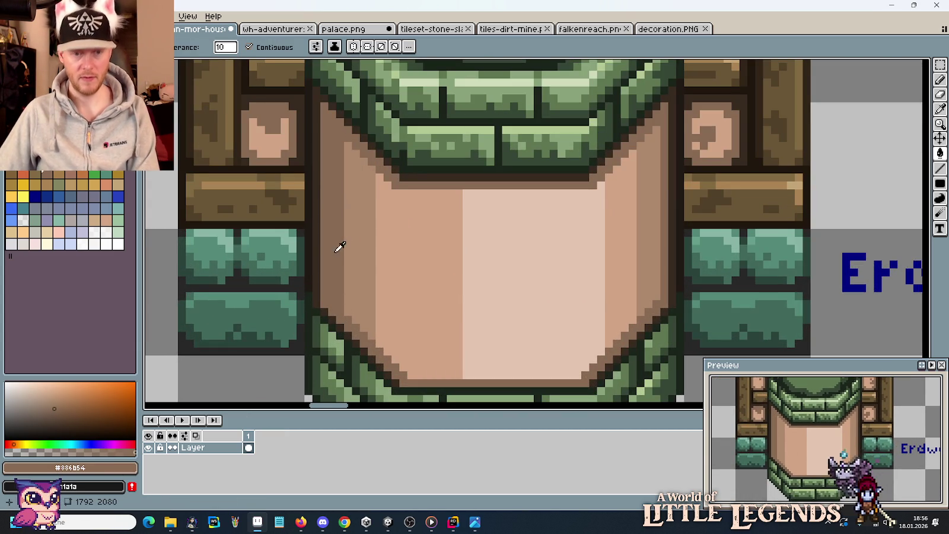
- Line the left inner edge in medium brown and fill the left light stripe with it
key("i")
left_click(362, 229)
key("b")
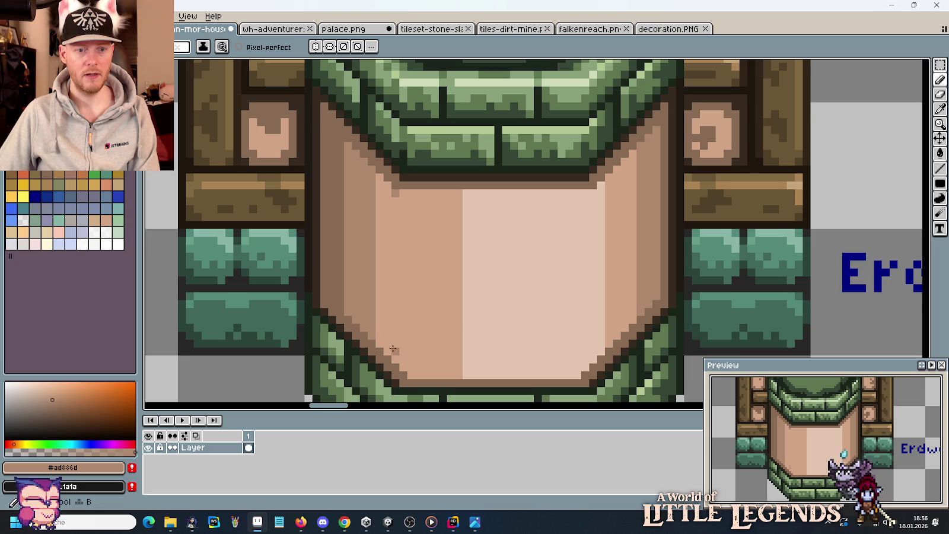
left_click(395, 356)
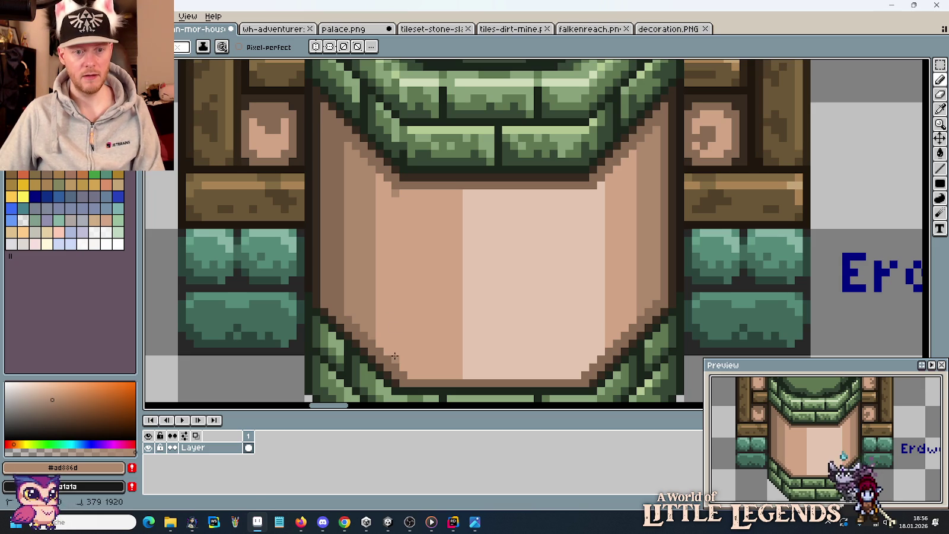
left_click(394, 205, "shift")
key("g")
left_click(388, 278)
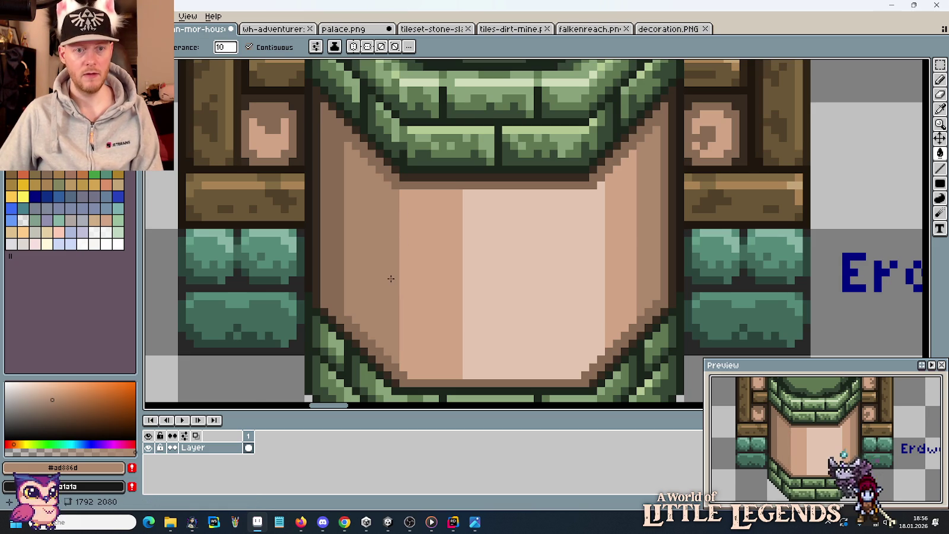
- Widen the mid-tan stripe beside the light centre by one column
scroll(391, 278, "down", 2)
scroll(391, 278, "up", 1)
scroll(388, 275, "up", 1)
key("i")
left_click(466, 250)
key("b")
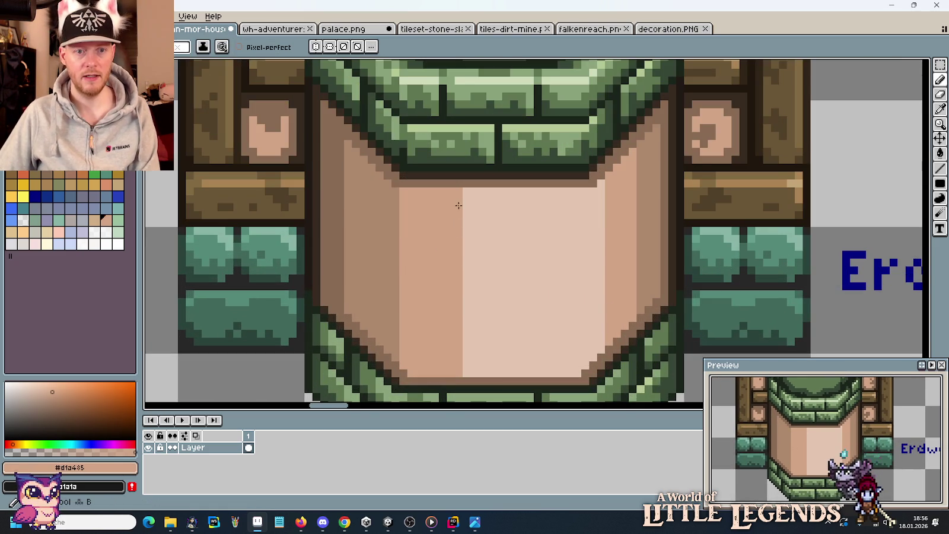
left_click_drag(467, 193, 467, 372)
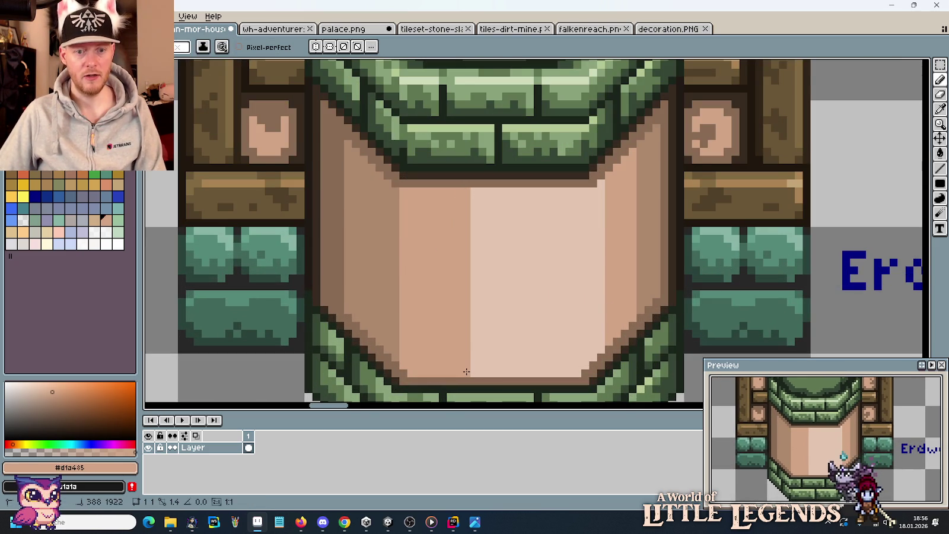
- Pick up the dark brown wall shade and compare the tile with the medieval house reference
scroll(450, 325, "down", 1)
scroll(447, 320, "down", 1)
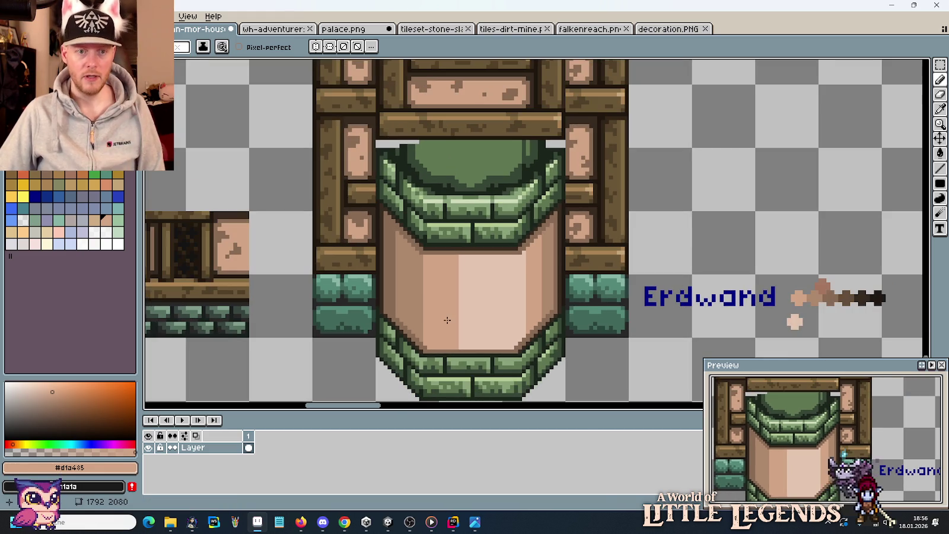
mouse_move(566, 296)
left_mouse_down()
mouse_move(532, 267)
mouse_move(522, 338)
left_mouse_up()
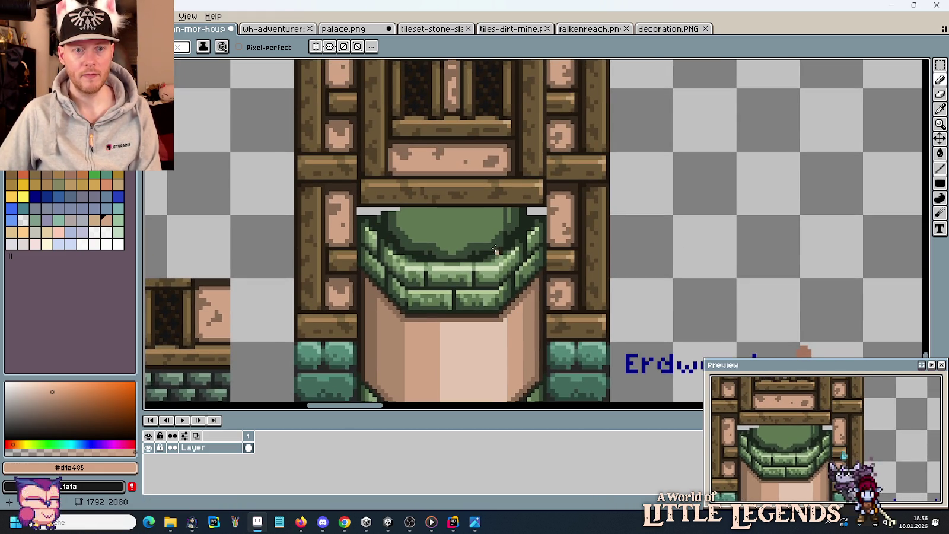
left_click(492, 162, "alt")
scroll(510, 290, "up", 1)
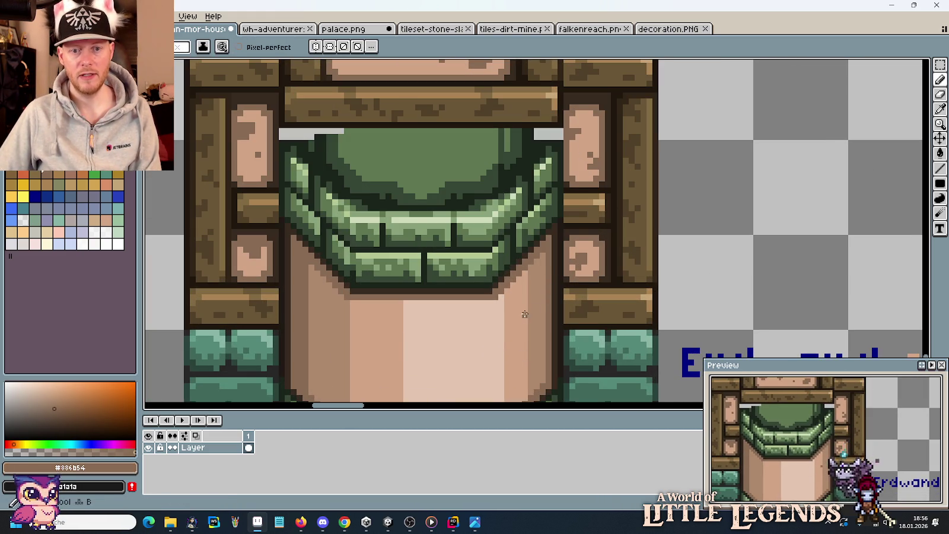
scroll(520, 301, "up", 1)
key("alt+Tab")
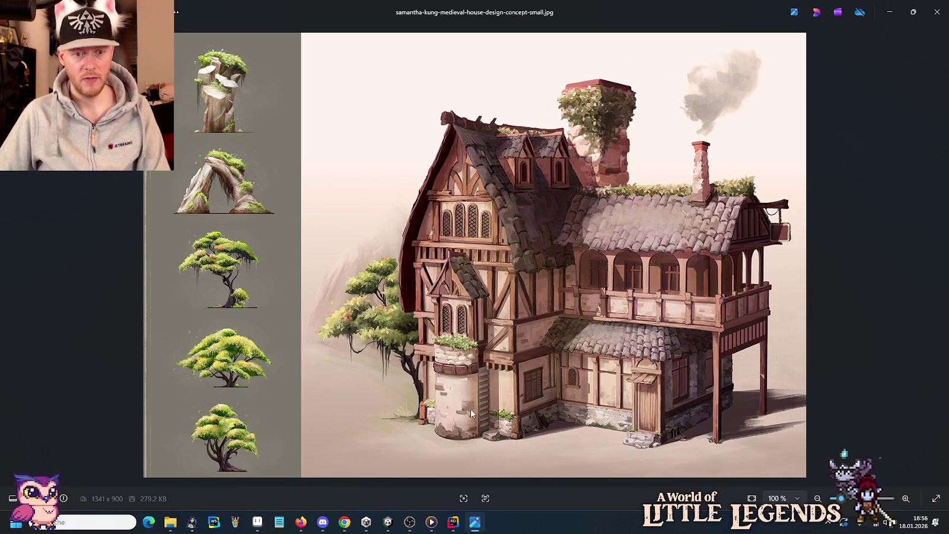
key("alt+Tab")
left_click_drag(551, 356, 561, 256)
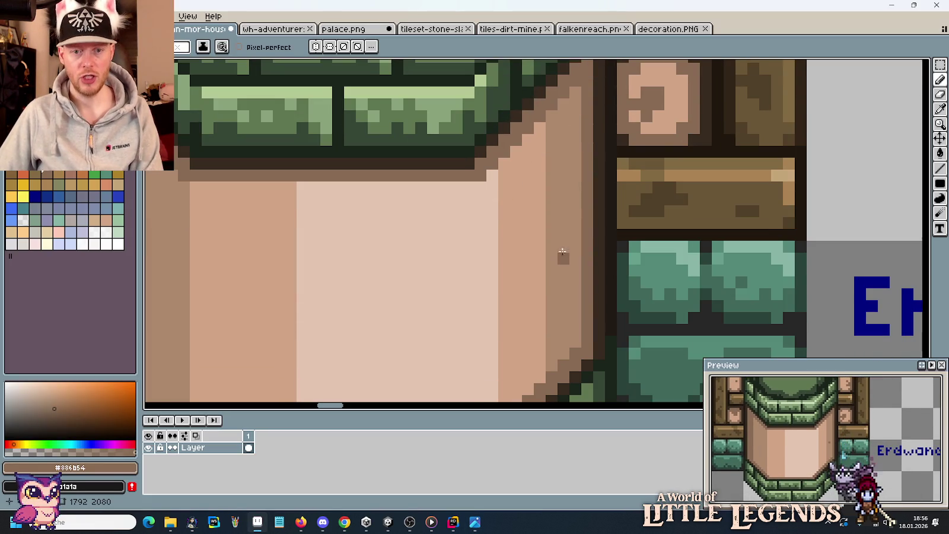
- Draw a dark diagonal crack on the wall's right side and shade its inside darker
mouse_move(574, 188)
left_mouse_down()
mouse_move(535, 231)
mouse_move(577, 244)
mouse_move(574, 255)
left_mouse_up()
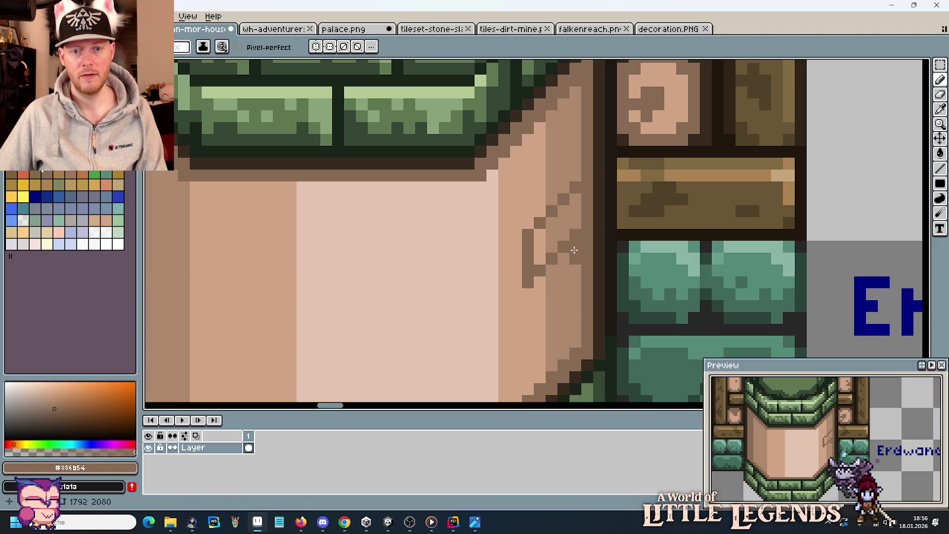
mouse_move(567, 268)
left_mouse_down()
mouse_move(525, 308)
mouse_move(545, 279)
mouse_move(539, 240)
mouse_move(570, 204)
left_mouse_up()
left_click_drag(552, 252, 573, 222)
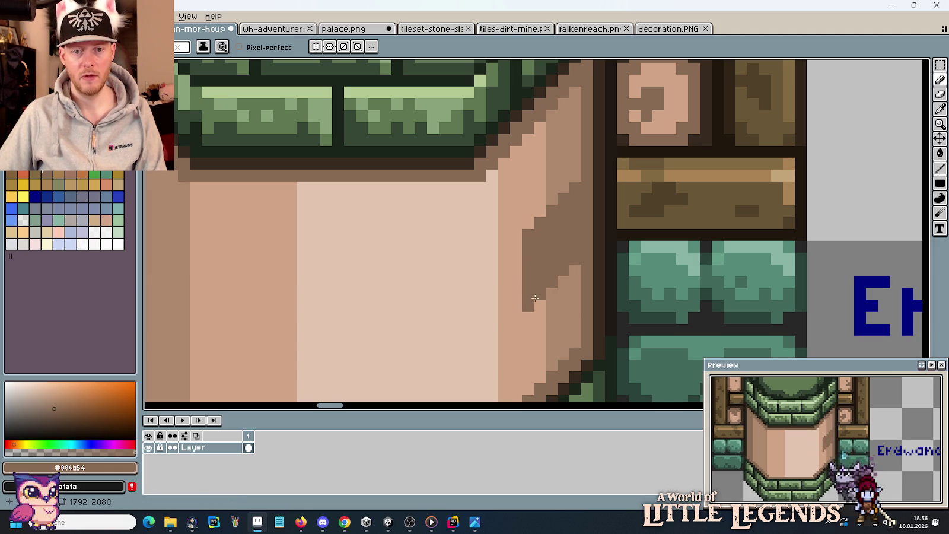
scroll(540, 329, "down", 3)
scroll(593, 245, "up", 1)
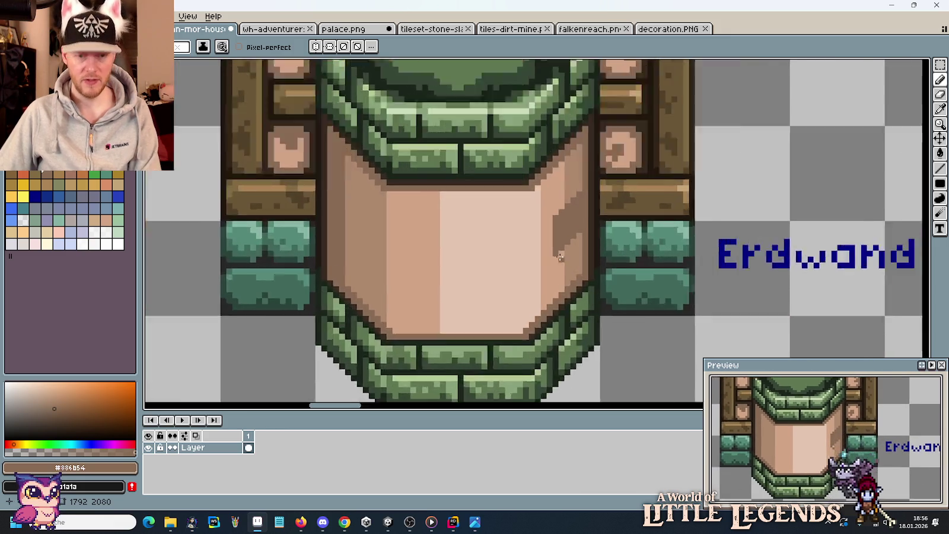
scroll(593, 244, "up", 2)
- Clean up the crack's stepped edge and stray dark pixels with light tan
key("i")
left_click(593, 244)
left_click_drag(598, 203, 575, 228)
left_click(559, 249, "alt")
left_click(548, 250)
- Extend the crack diagonally down-left with dark brown pixels and a line
left_click(565, 211, "alt")
left_click(548, 250)
left_click(539, 262)
left_click(527, 274)
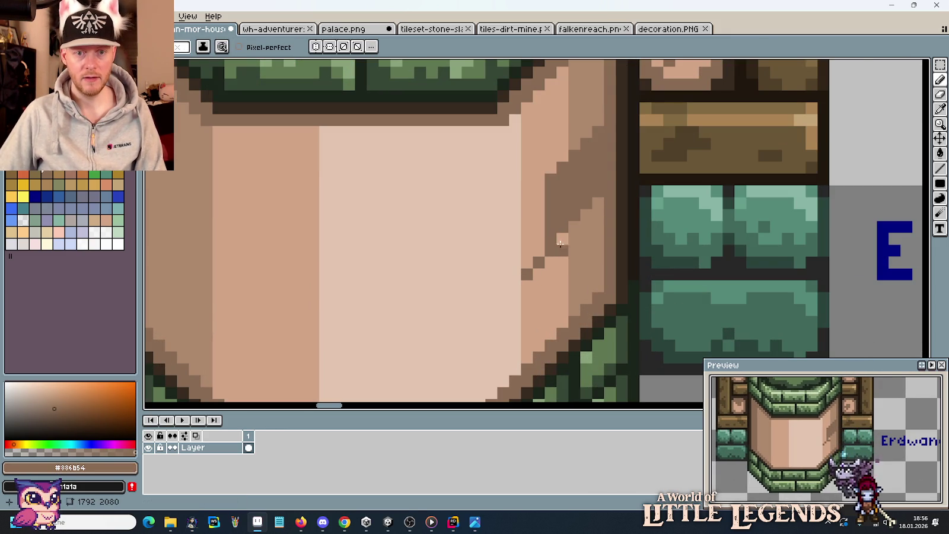
left_click(574, 274)
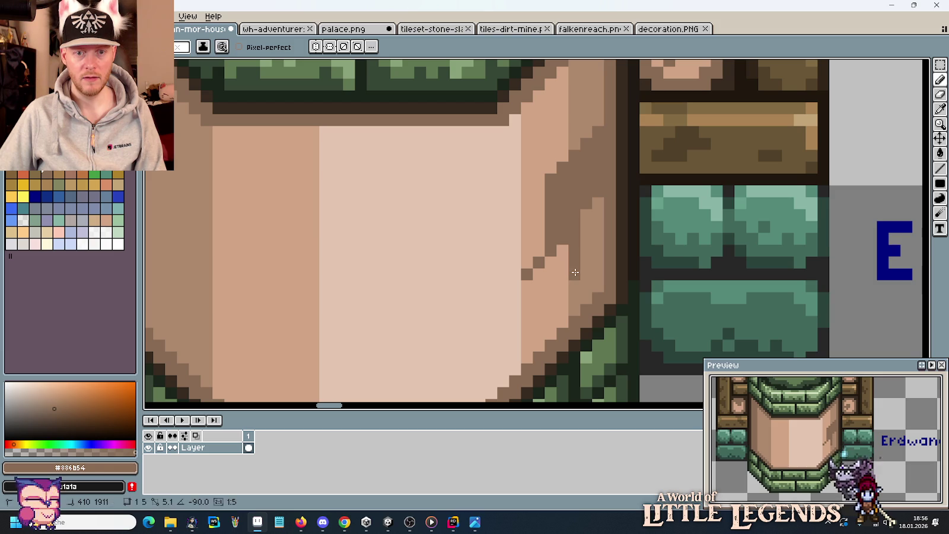
left_click(522, 317, "shift")
mouse_move(527, 286)
left_mouse_down()
mouse_move(526, 311)
mouse_move(527, 285)
mouse_move(514, 322)
left_mouse_up()
- Flood-fill a light wall stripe darker, then check the reference photo and colour swatches
key("g")
left_click(546, 276)
scroll(508, 326, "down", 3)
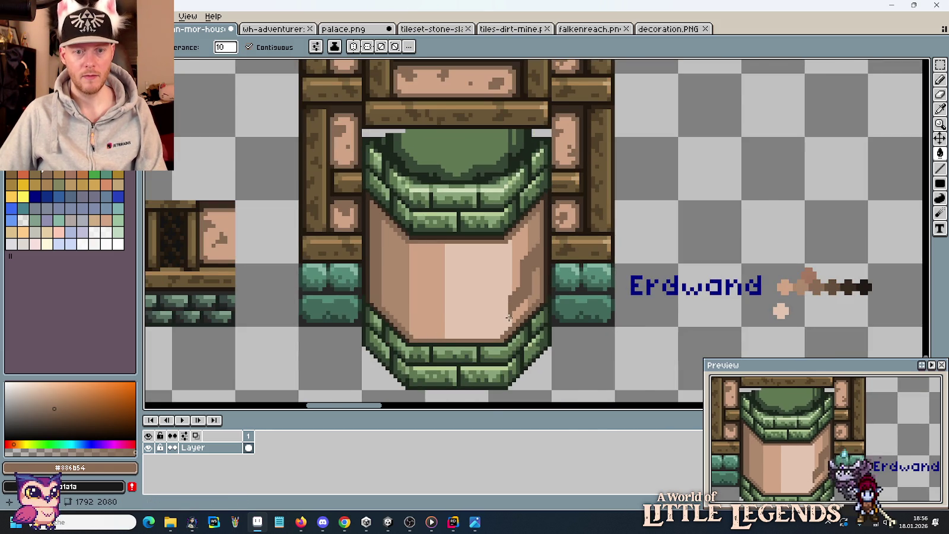
key("alt+Tab")
key("alt+Tab")
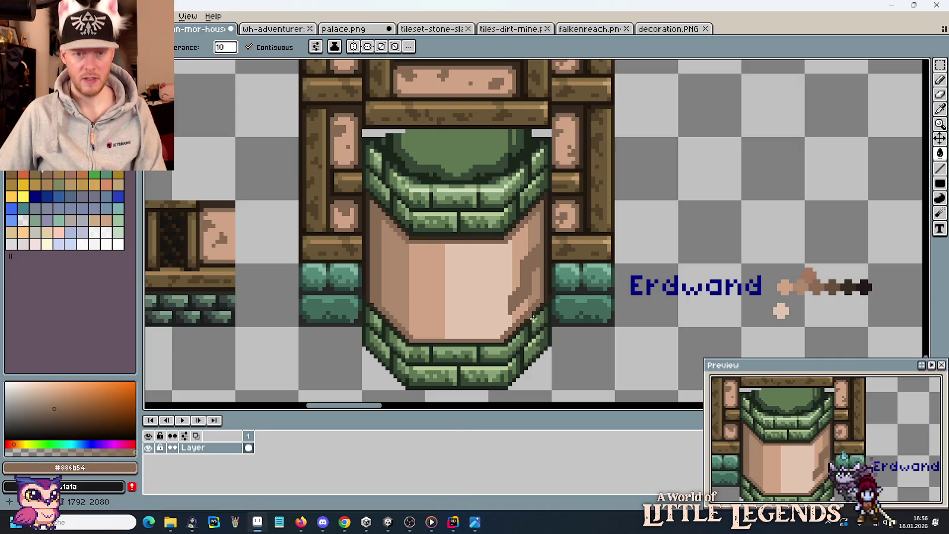
scroll(612, 307, "up", 1)
left_click_drag(612, 307, 328, 251)
scroll(632, 222, "up", 1)
- Pick the darker brown #634e3b from the swatches and undo a stray crack edit
key("i")
left_click(749, 212)
scroll(255, 255, "left", 5)
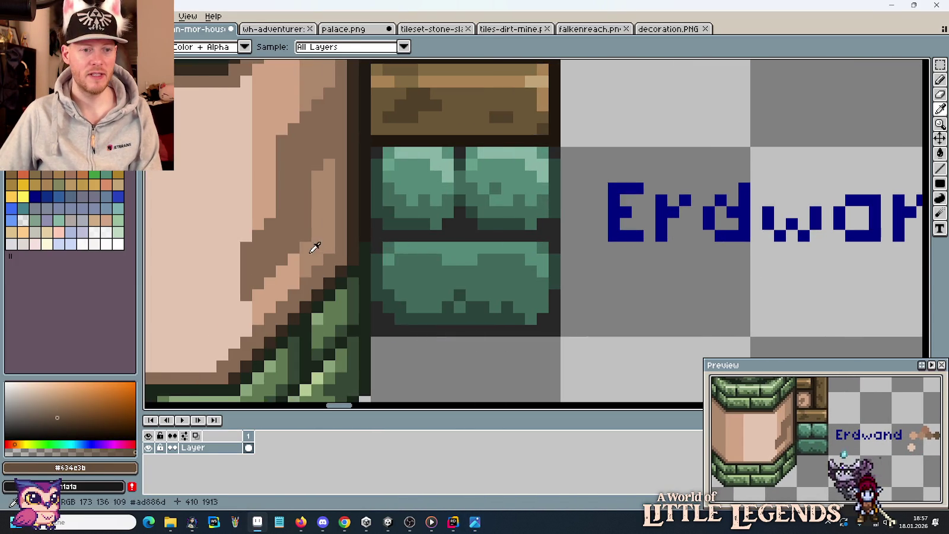
key("b")
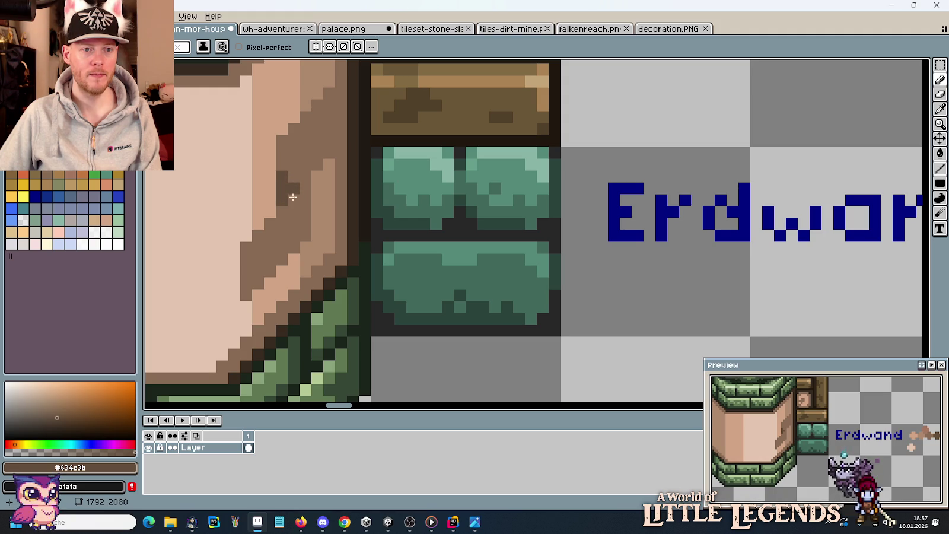
scroll(271, 274, "down", 2)
scroll(271, 273, "left", 5)
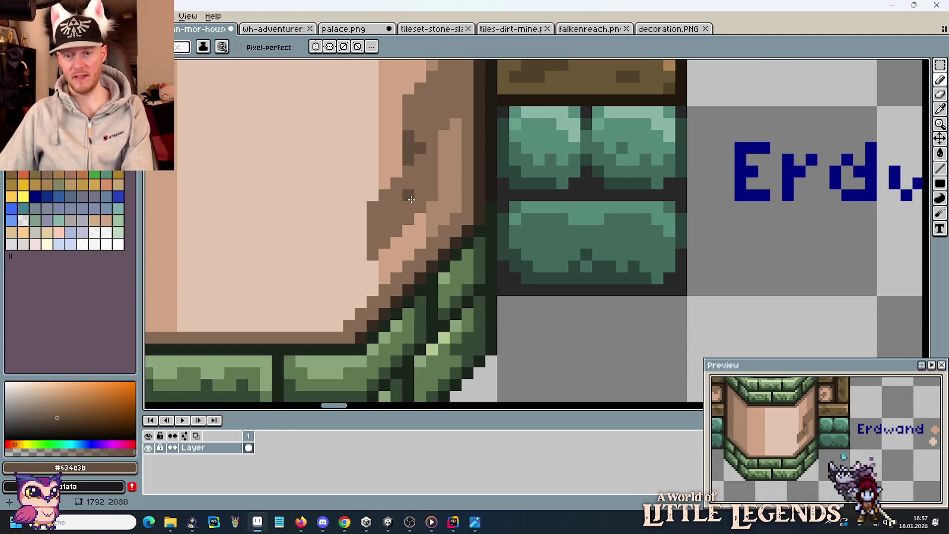
key("ctrl+z")
scroll(390, 234, "down", 2)
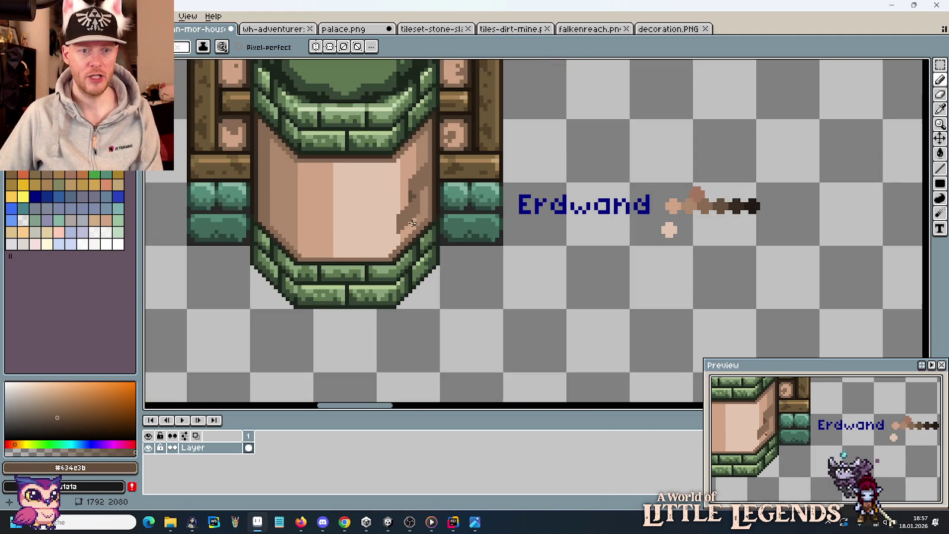
scroll(408, 219, "left", 2)
scroll(463, 231, "left", 3)
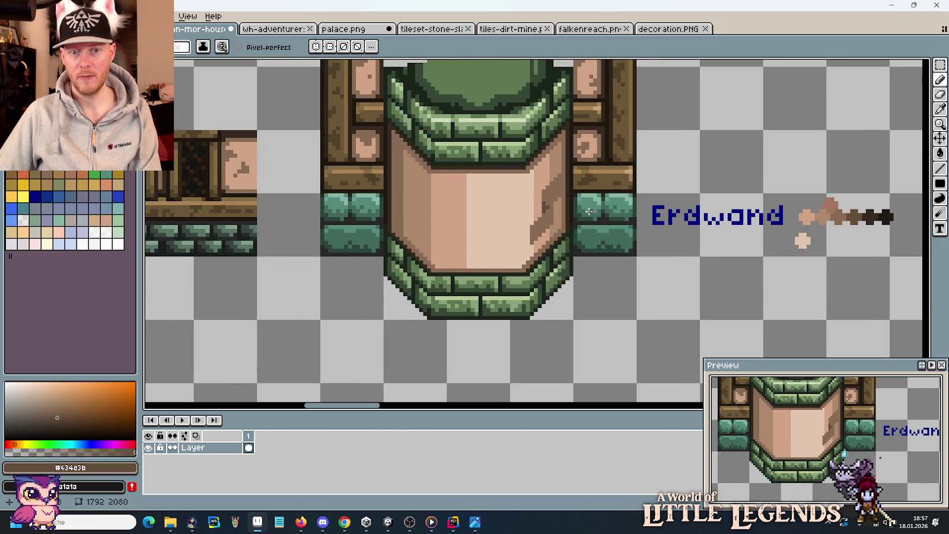
scroll(562, 219, "up", 2)
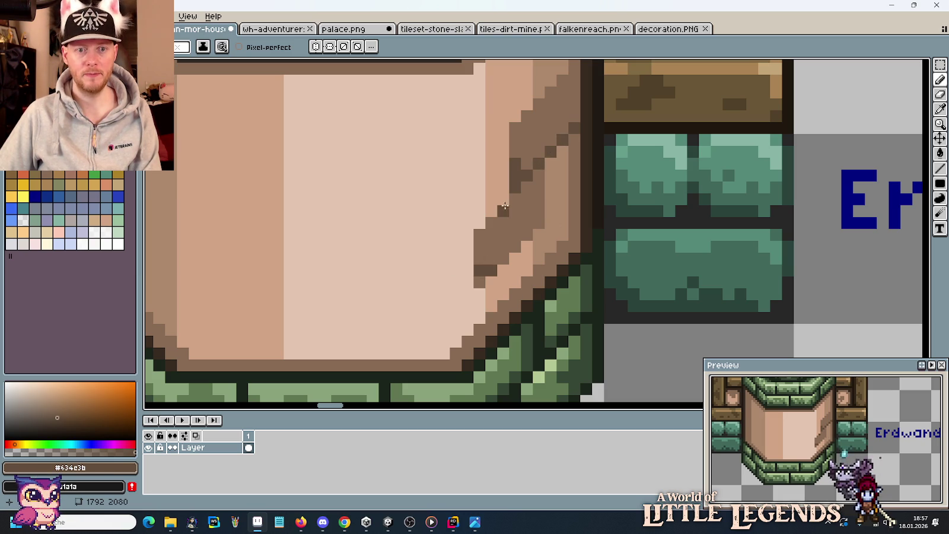
- Retouch and extend the crack with dark brown pixels and a vertical line
left_click(503, 223)
left_click(515, 195)
left_click(503, 259)
left_click(474, 278, "alt")
left_click(479, 282)
left_click(479, 270, "alt")
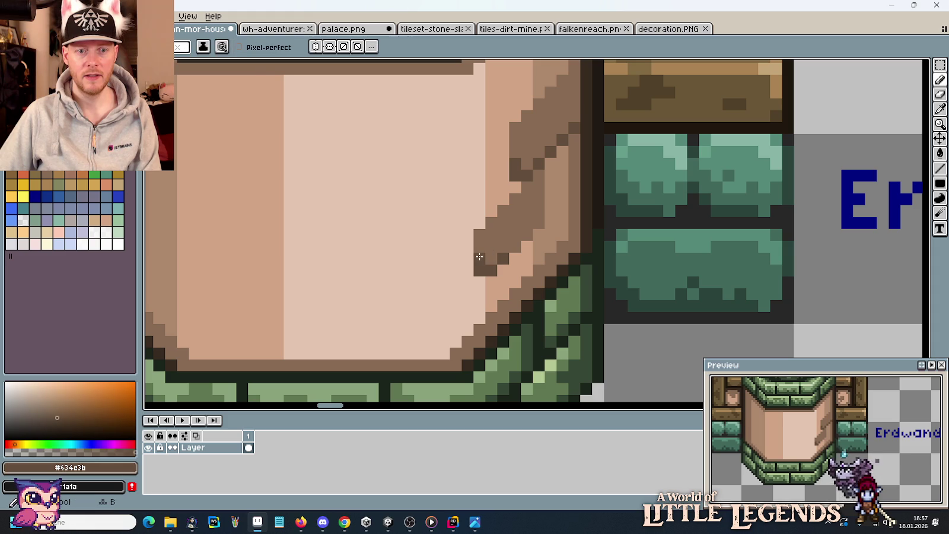
left_click(538, 211)
left_click_drag(539, 224, 538, 174)
left_click(518, 229, "alt")
left_click(491, 264)
left_click(478, 257, "alt")
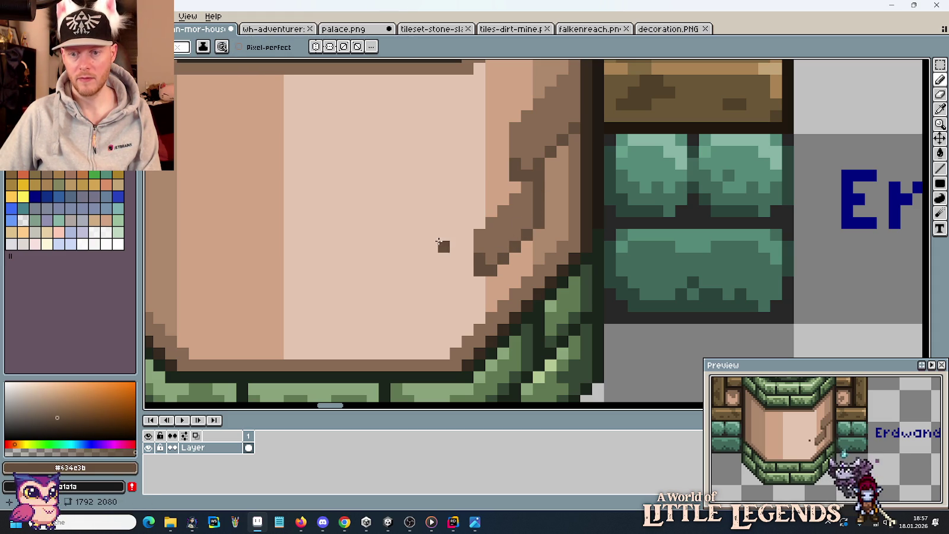
- Add light tan #d1a485 highlights along the crack edge and brown pixels beside its border
scroll(421, 236, "down", 3)
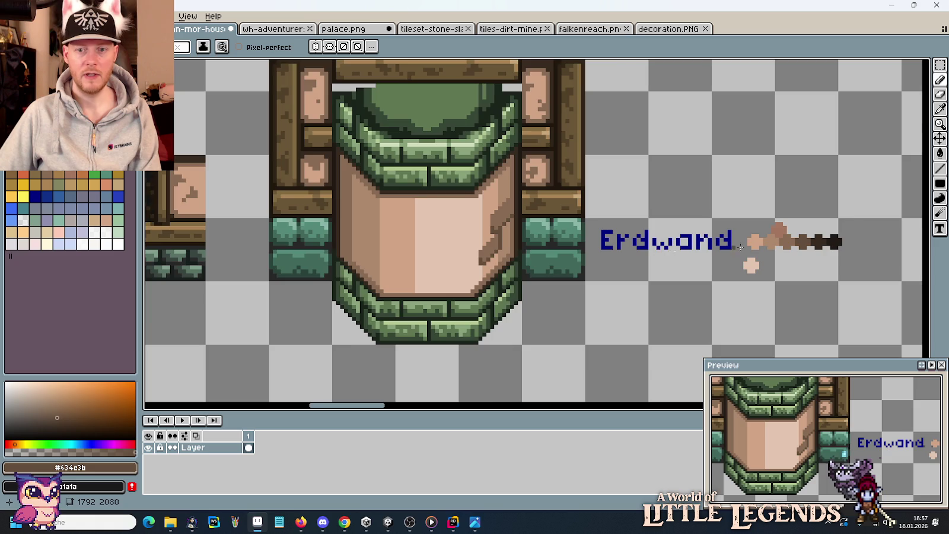
scroll(767, 247, "up", 1)
scroll(688, 214, "down", 1)
scroll(481, 211, "up", 1)
scroll(481, 211, "up", 1)
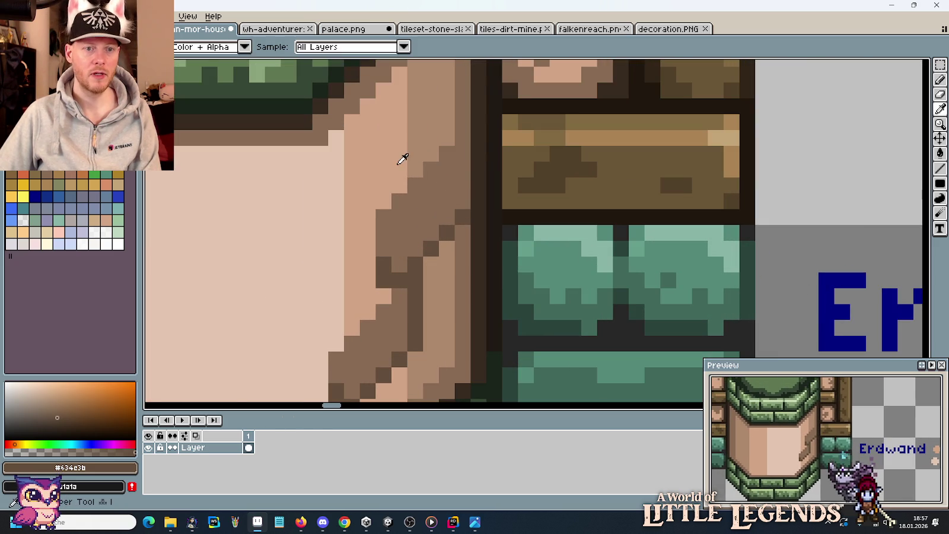
left_click(402, 160, "alt")
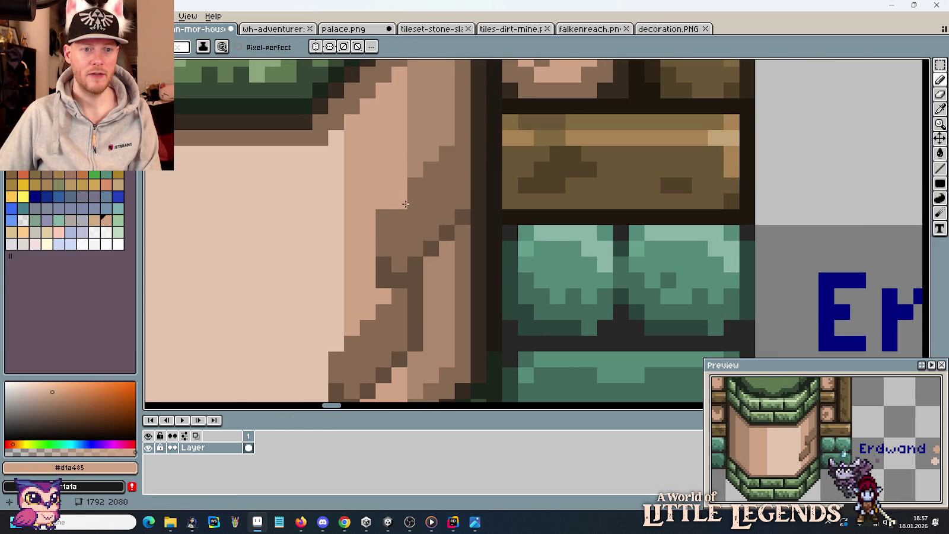
mouse_move(392, 215)
left_mouse_down()
mouse_move(432, 170)
mouse_move(400, 212)
left_mouse_up()
left_click(418, 145, "alt")
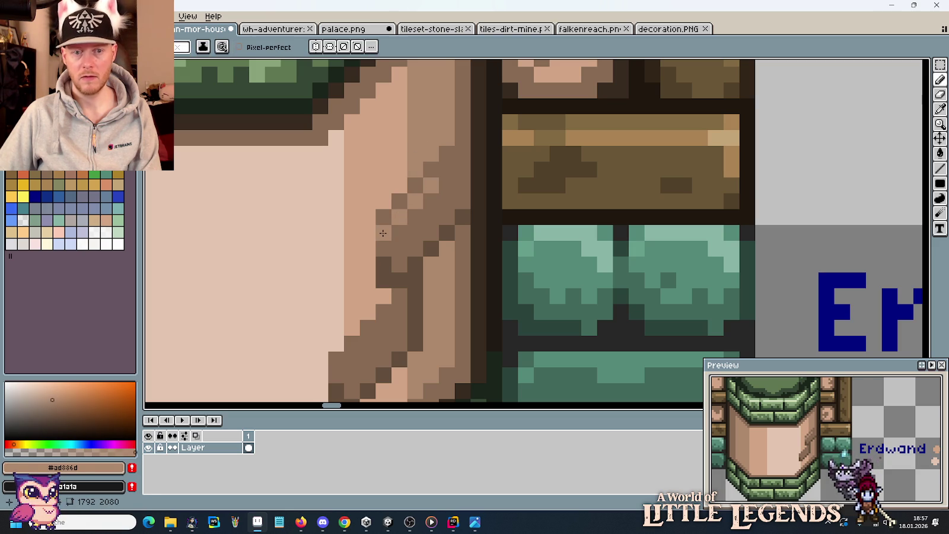
left_click(382, 233, "alt")
left_click(496, 250)
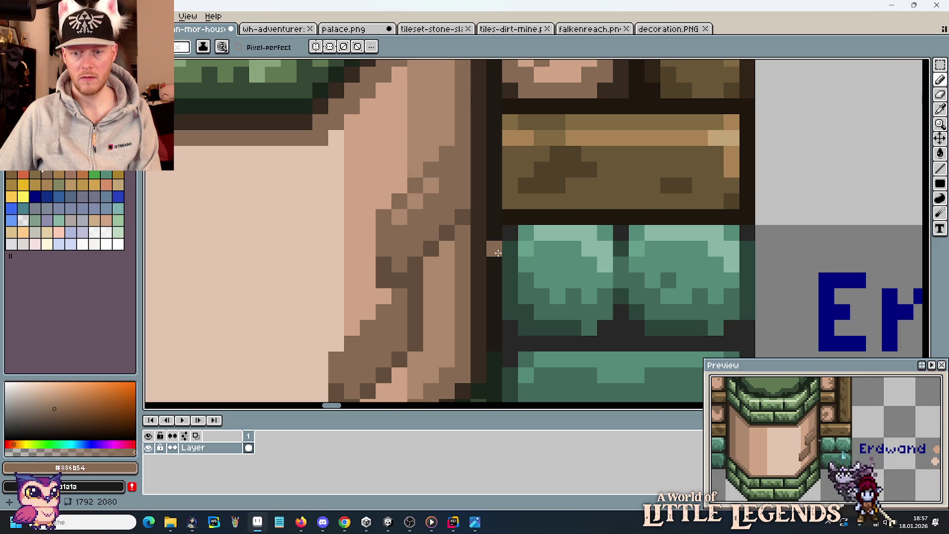
- Paint pale #e2c5b1 highlight pixels beside the crack, sampling mid brown #ad886d and light tan #d1a485
scroll(498, 253, "down", 3)
scroll(498, 253, "up", 1)
scroll(534, 182, "up", 3)
left_click(508, 226, "alt")
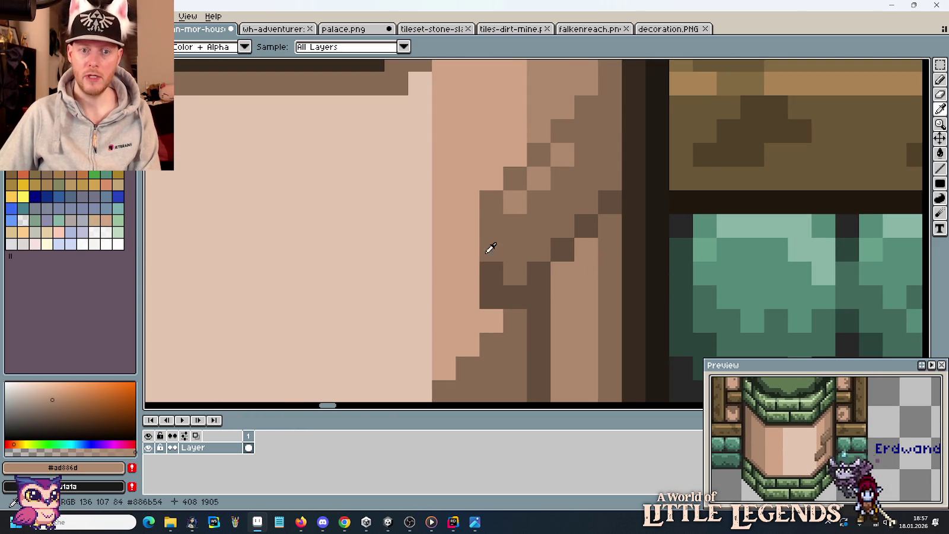
scroll(507, 226, "up", 1)
scroll(593, 135, "down", 1)
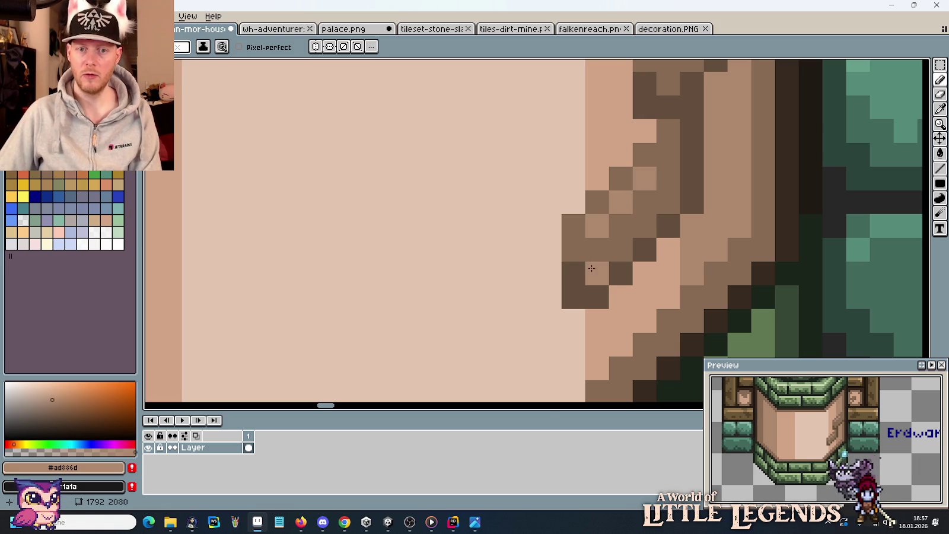
scroll(591, 268, "down", 3)
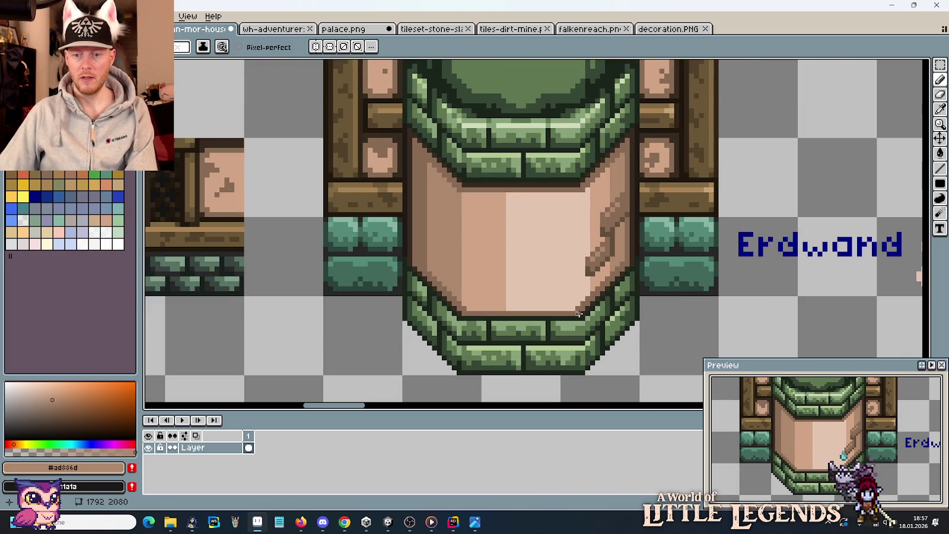
scroll(568, 303, "down", 2)
scroll(567, 303, "up", 1)
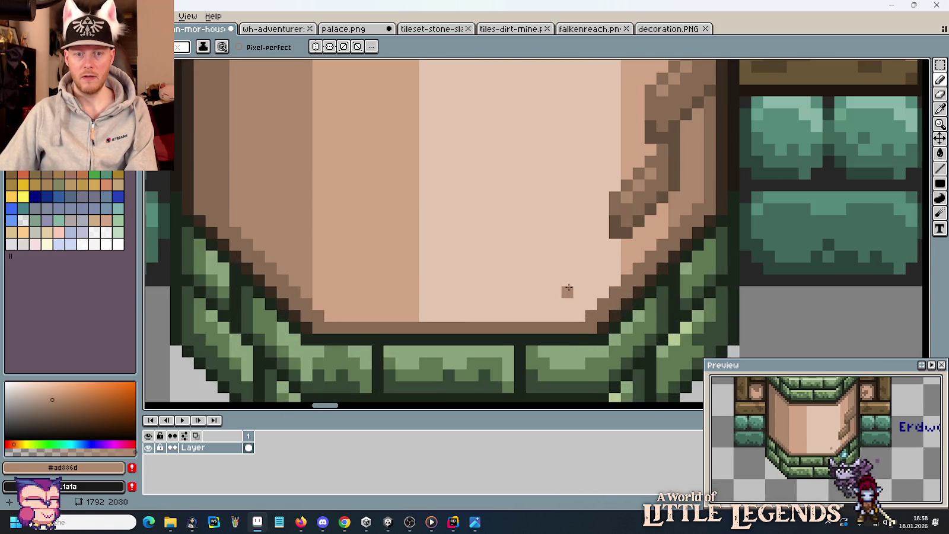
scroll(481, 324, "up", 1)
scroll(494, 246, "up", 1)
left_click(563, 246, "alt")
left_click_drag(564, 240, 566, 220)
left_click(565, 250, "alt")
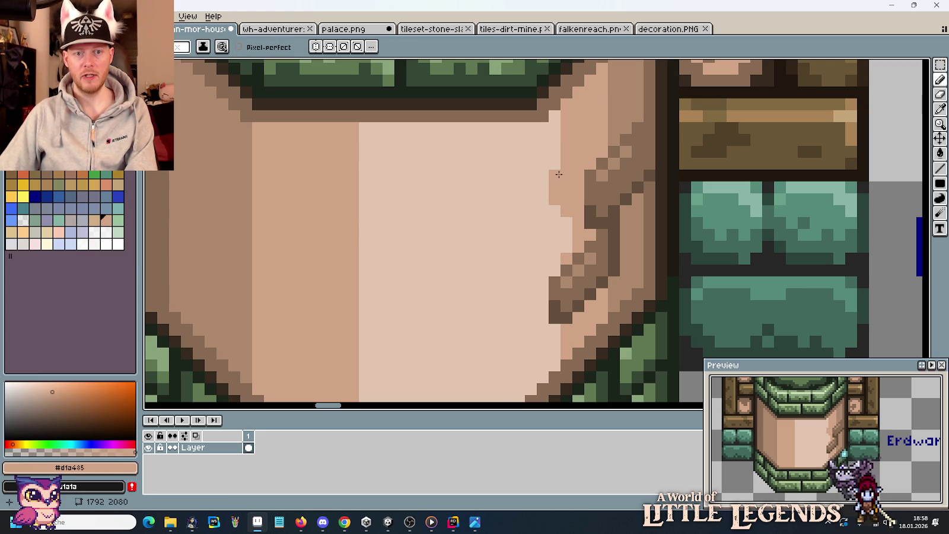
scroll(531, 247, "down", 4)
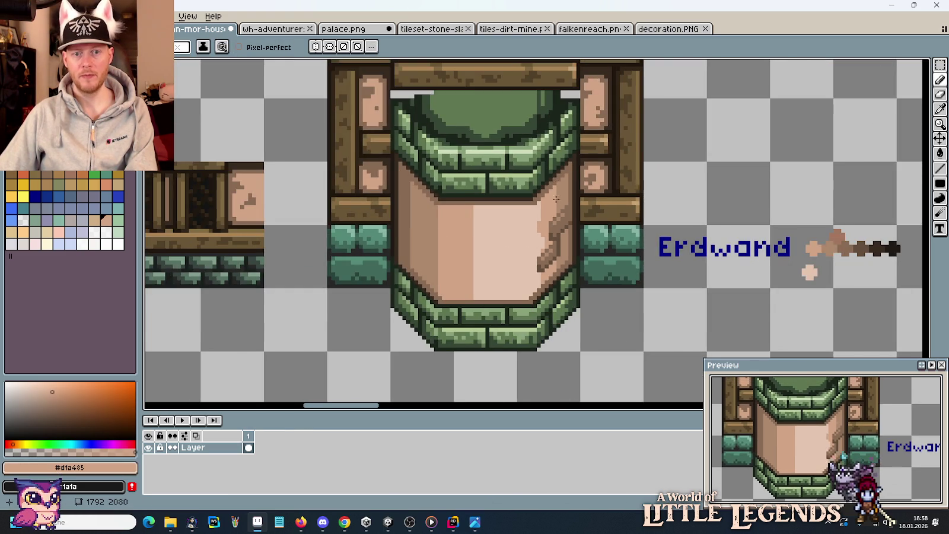
scroll(556, 198, "up", 4)
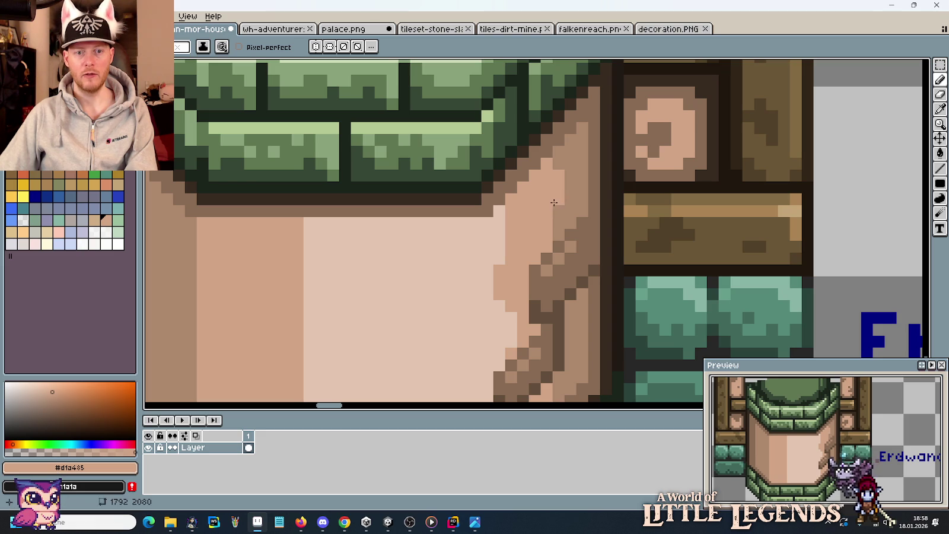
scroll(479, 253, "down", 4)
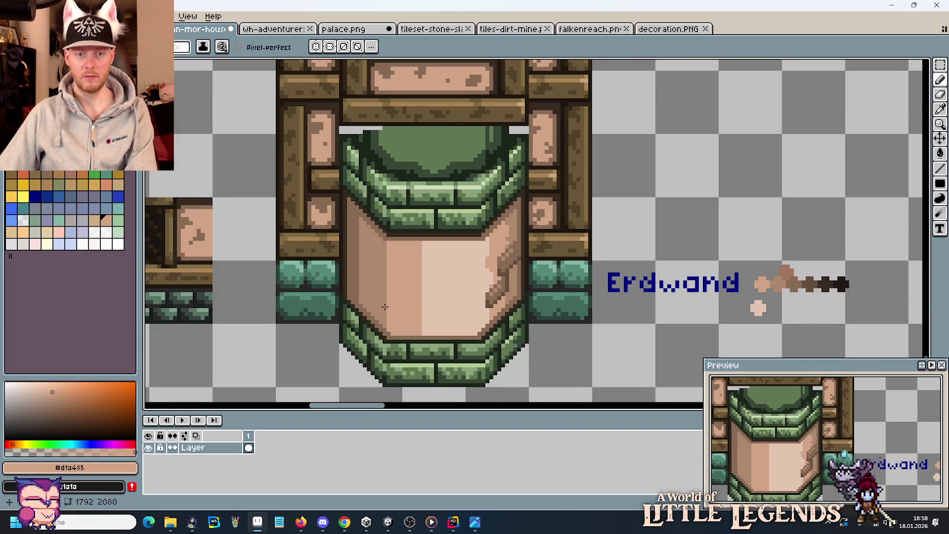
scroll(417, 254, "up", 1)
scroll(421, 252, "up", 1)
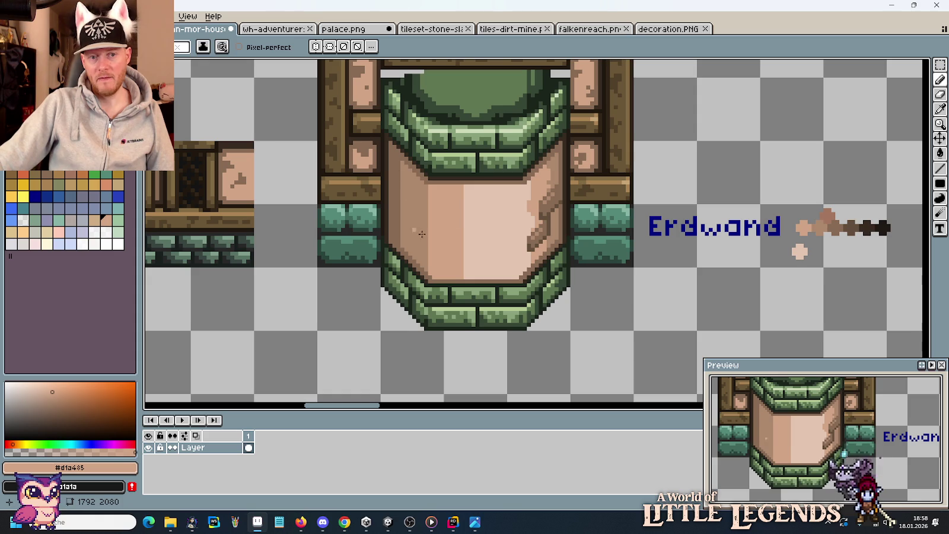
scroll(462, 255, "down", 1)
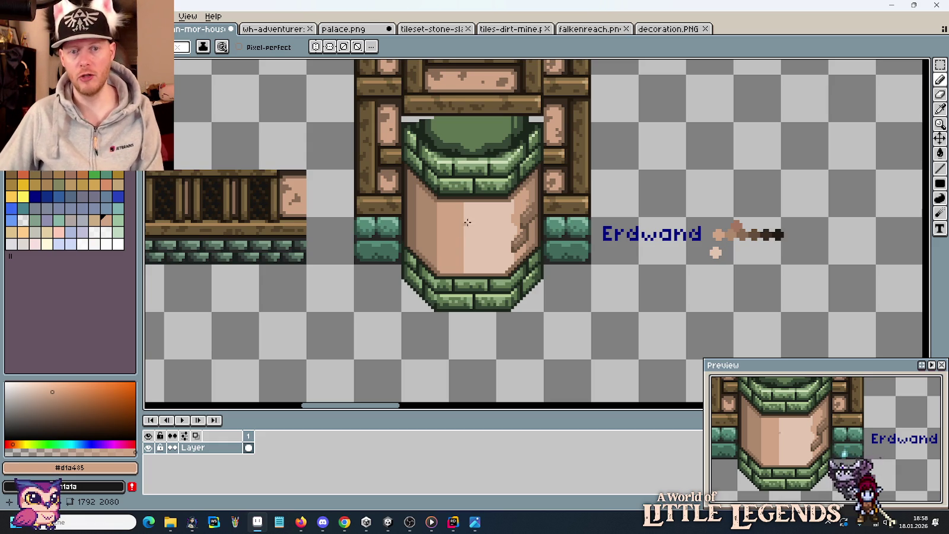
- Shift the bottom band's block of bricks one pixel right so they line up
scroll(421, 209, "up", 1)
scroll(420, 238, "up", 1)
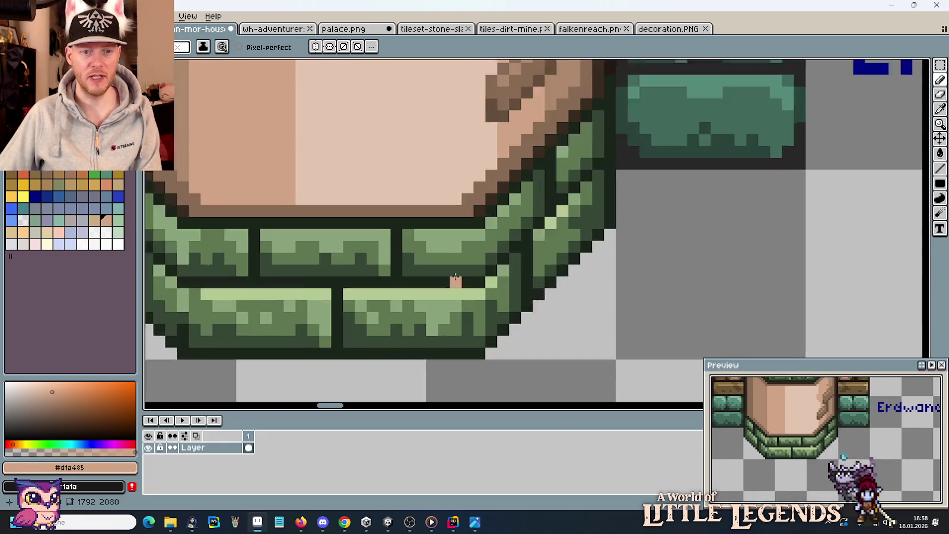
scroll(418, 258, "up", 1)
key("m")
mouse_move(339, 198)
left_mouse_down()
mouse_move(416, 290)
mouse_move(409, 271)
left_mouse_up()
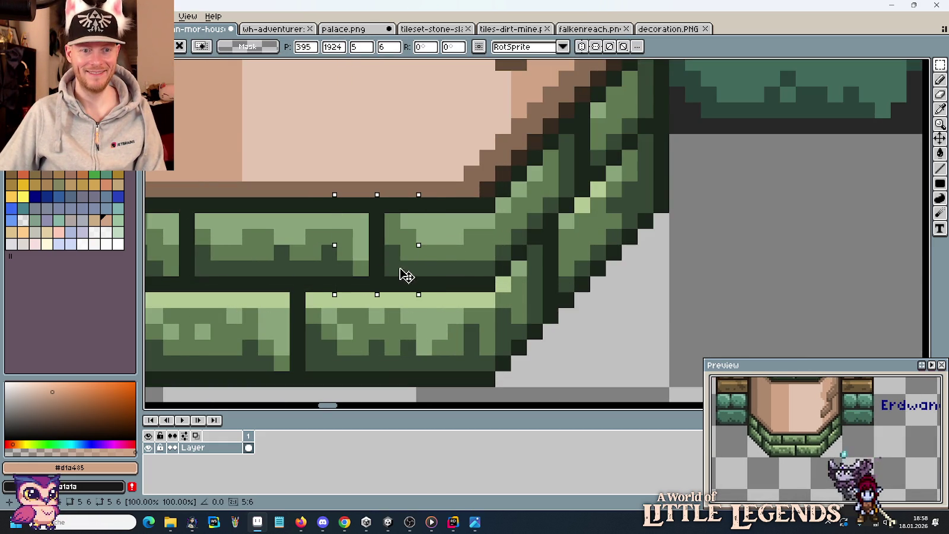
left_click(479, 267)
key("b")
left_click(360, 218, "alt")
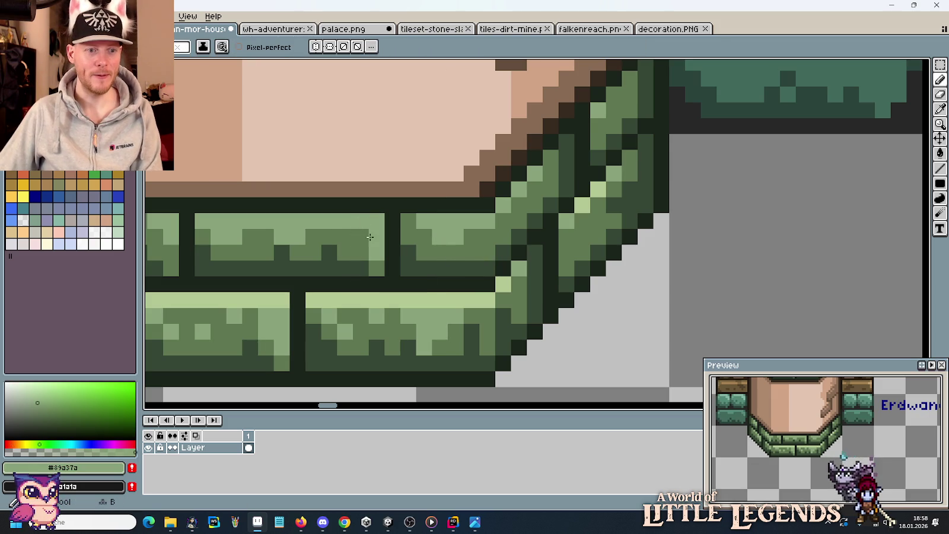
scroll(433, 268, "down", 2)
scroll(434, 268, "down", 1)
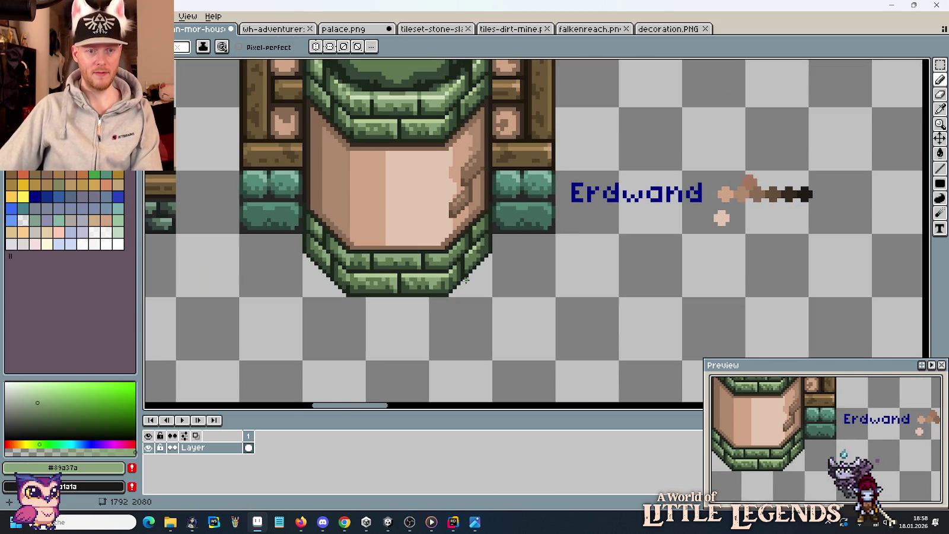
- Patch the white gap in the lower brick row with copied green brick texture
key("m")
scroll(379, 278, "up", 3)
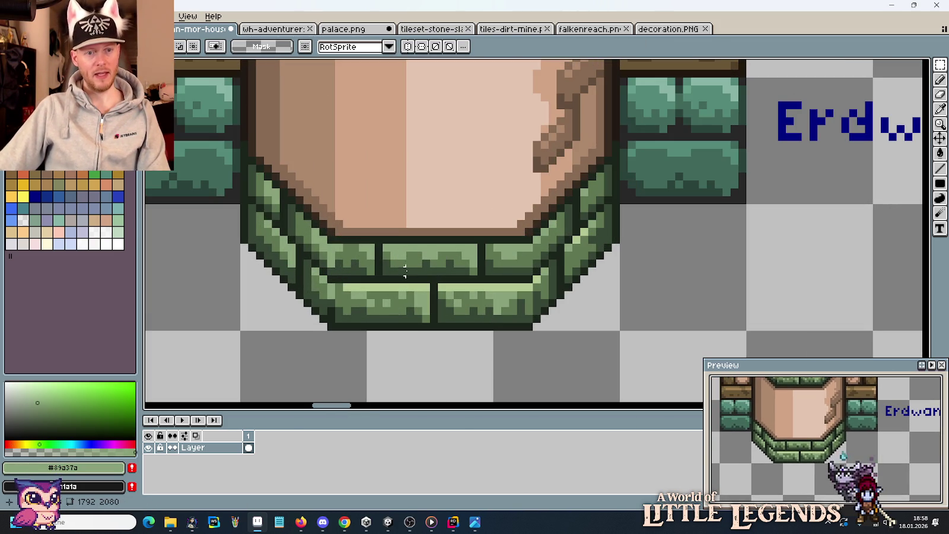
left_click_drag(422, 273, 457, 244)
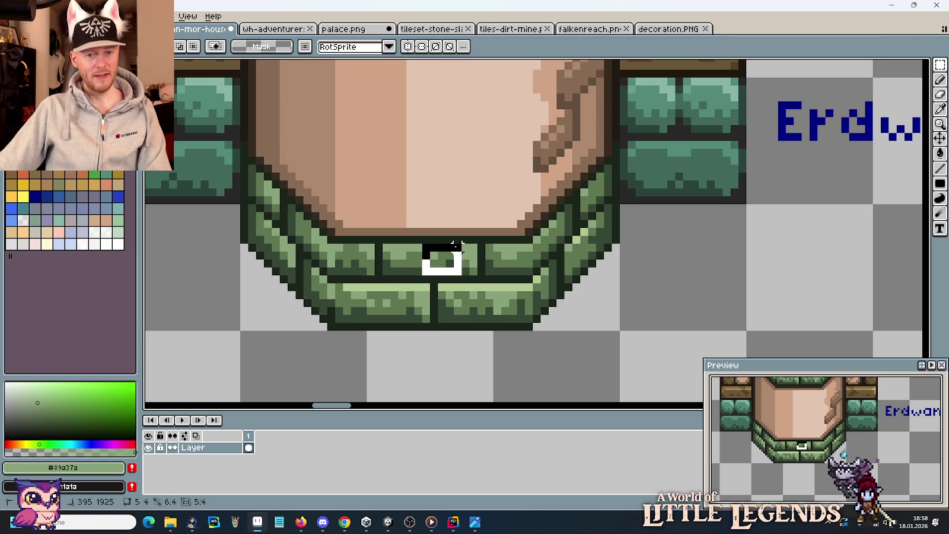
left_click_drag(377, 321, 394, 284)
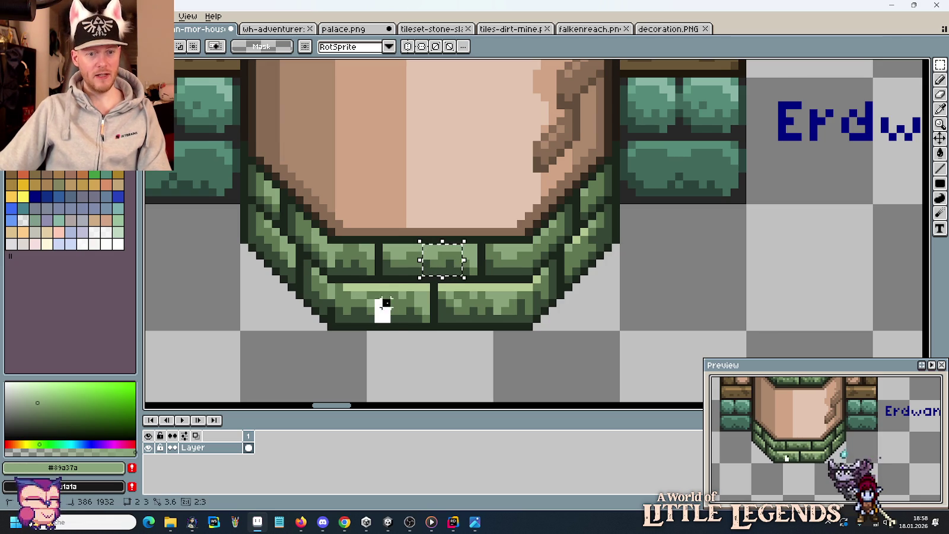
key("f")
left_click(433, 287)
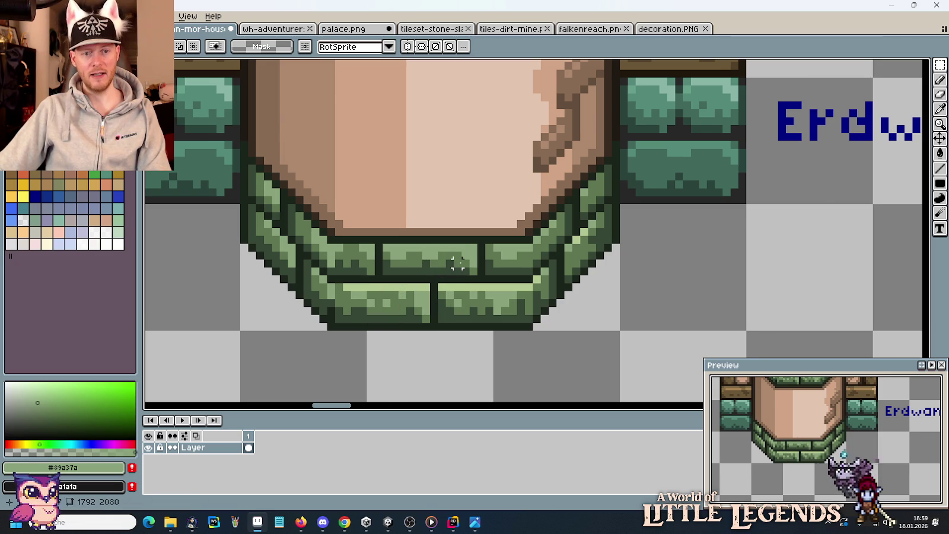
scroll(457, 264, "down", 2)
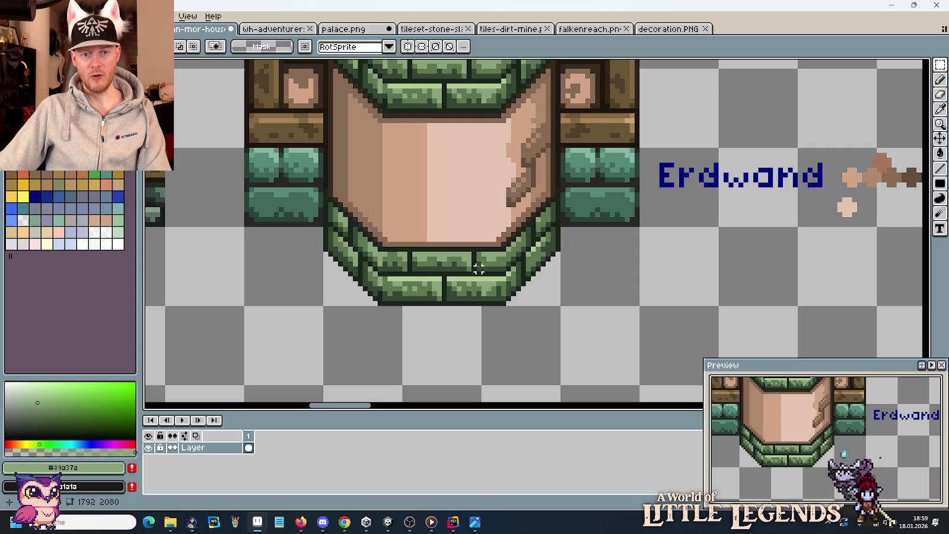
scroll(478, 268, "down", 1)
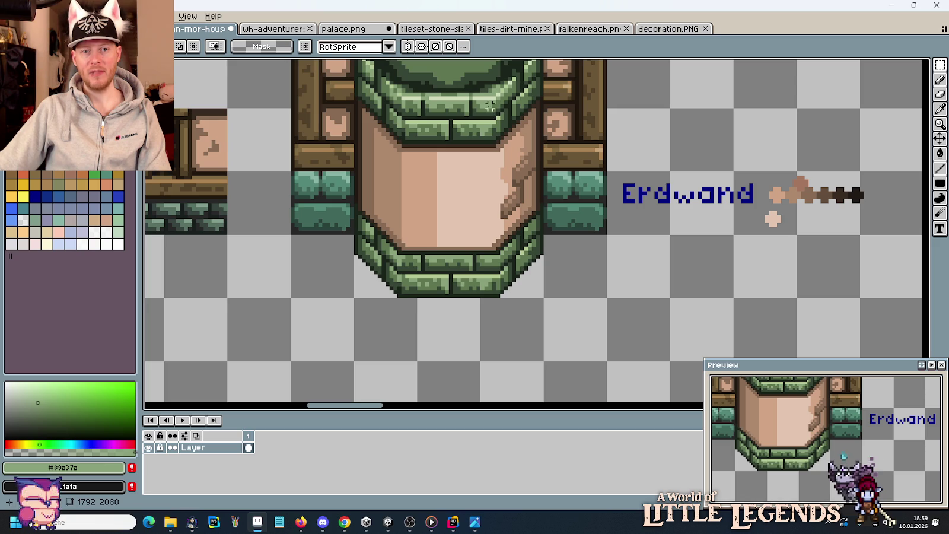
scroll(483, 97, "up", 1)
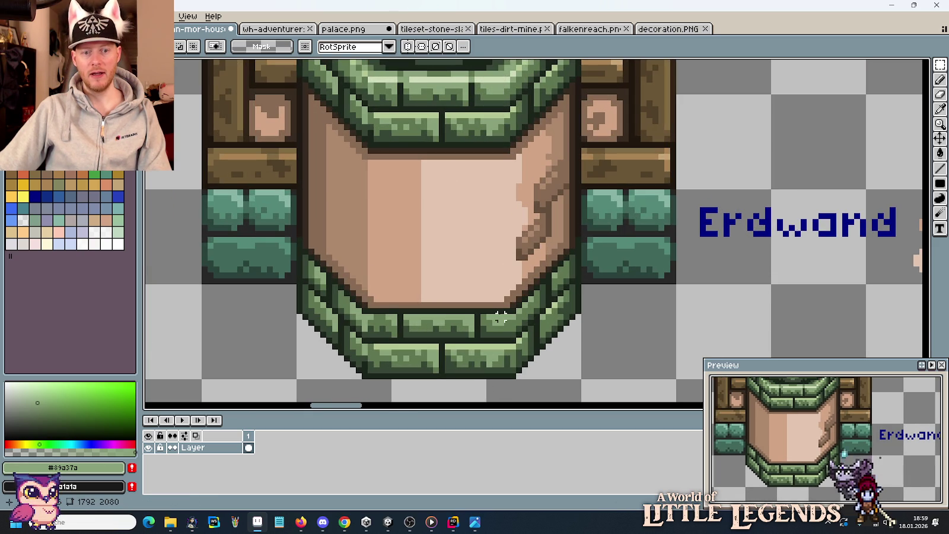
scroll(500, 317, "down", 2)
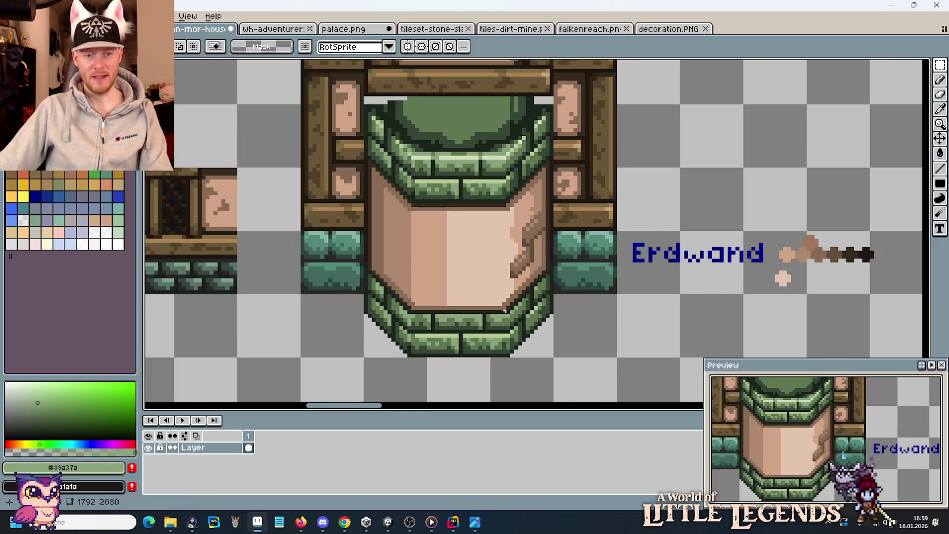
mouse_move(940, 65)
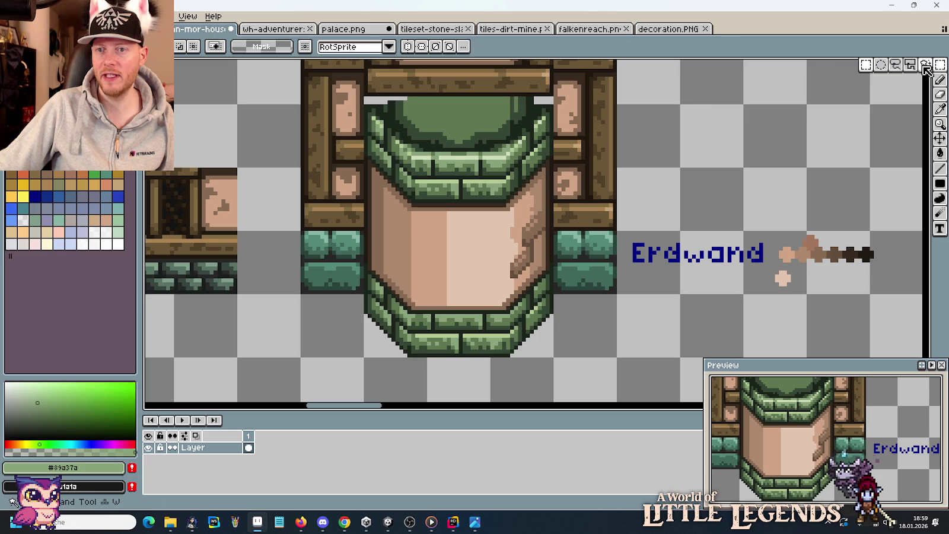
- Lasso-outline the wall area above the bottom brick band and nudge it up one pixel
left_click(896, 64)
scroll(478, 307, "up", 2)
left_click_drag(475, 308, 534, 269)
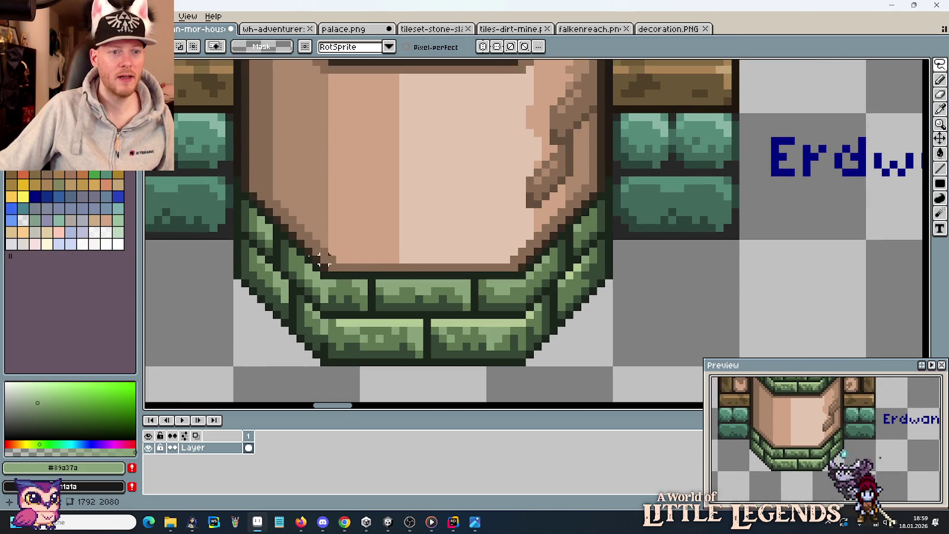
mouse_move(245, 177)
left_mouse_down()
mouse_move(245, 211)
mouse_move(309, 264)
left_mouse_up()
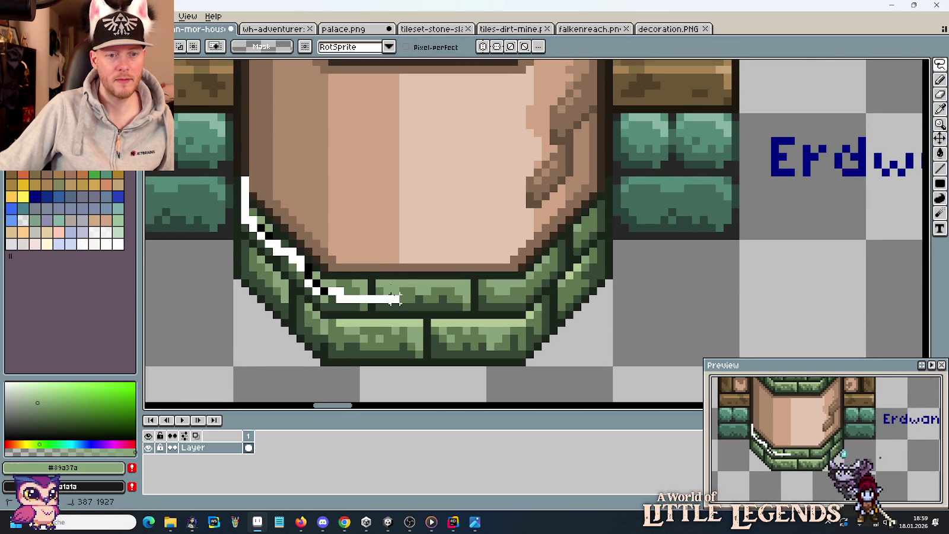
left_click_drag(386, 299, 420, 291)
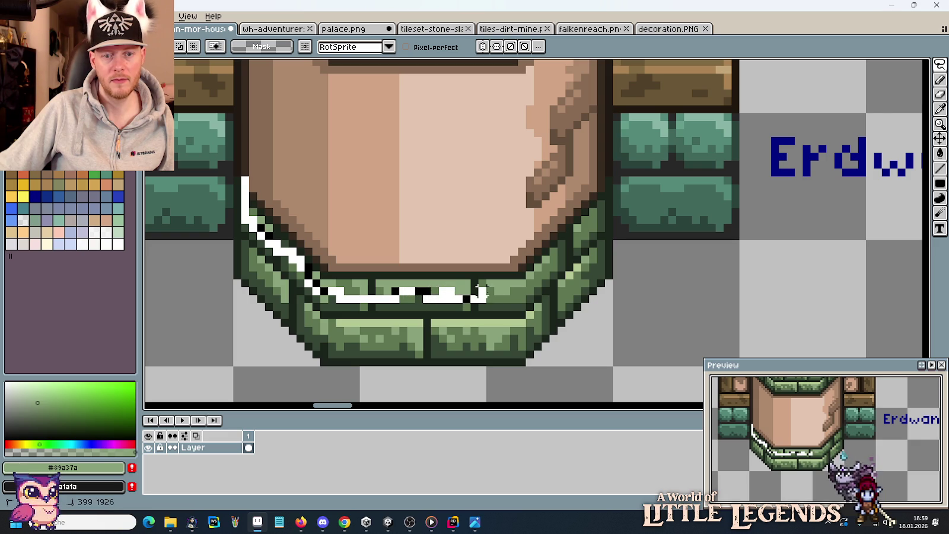
mouse_move(556, 256)
left_mouse_down()
mouse_move(585, 226)
mouse_move(593, 182)
mouse_move(249, 172)
left_mouse_up()
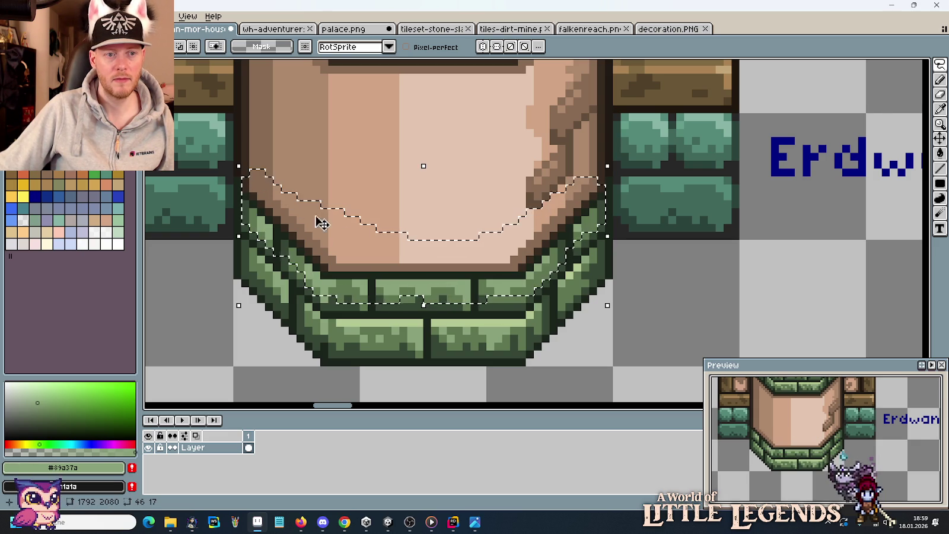
key("Up")
key("Right")
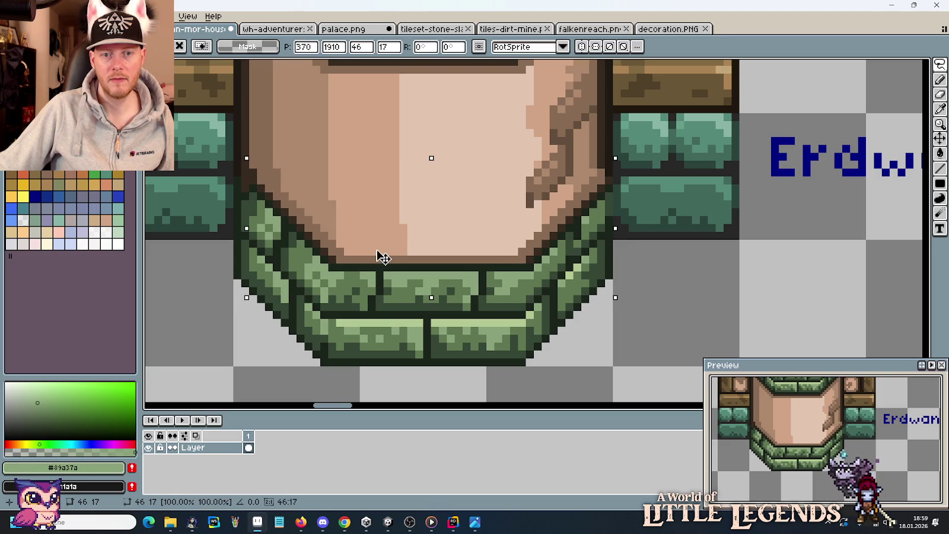
key("Left")
key("Return")
left_click(615, 310)
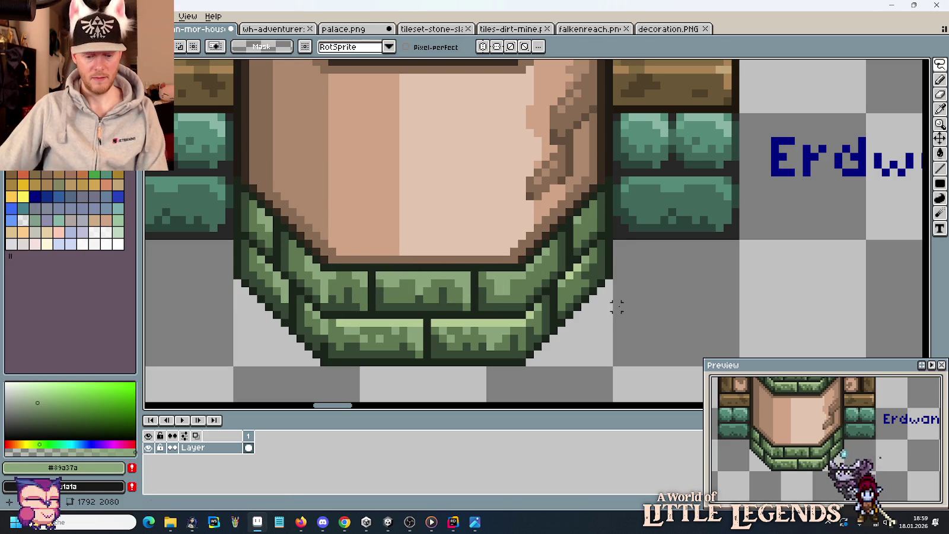
- Touch up the crack on the wall's right side in dark brown
key("b")
left_click(545, 202, "alt")
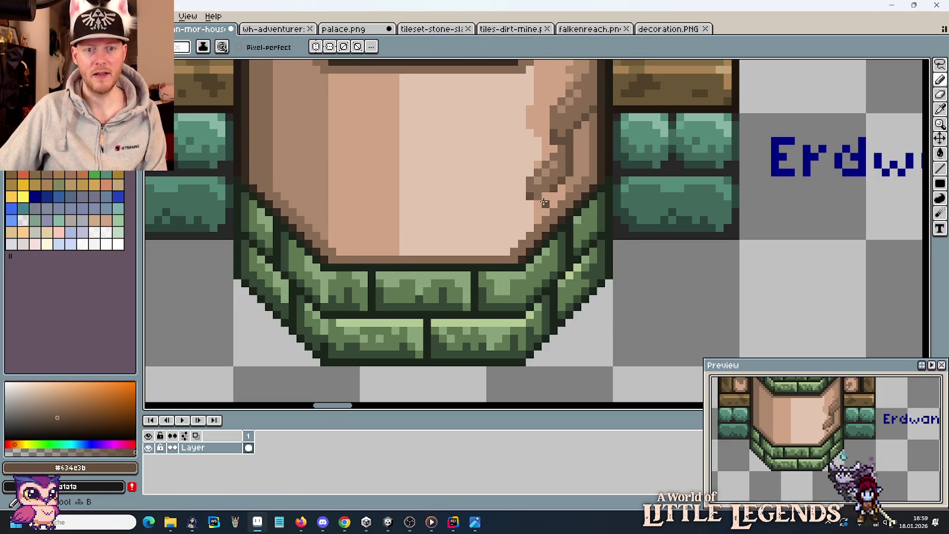
left_click_drag(541, 203, 531, 205)
- Sample the mid, dark and light greens from the bricks, then zoom out to check
key("i")
left_click(581, 220, "alt")
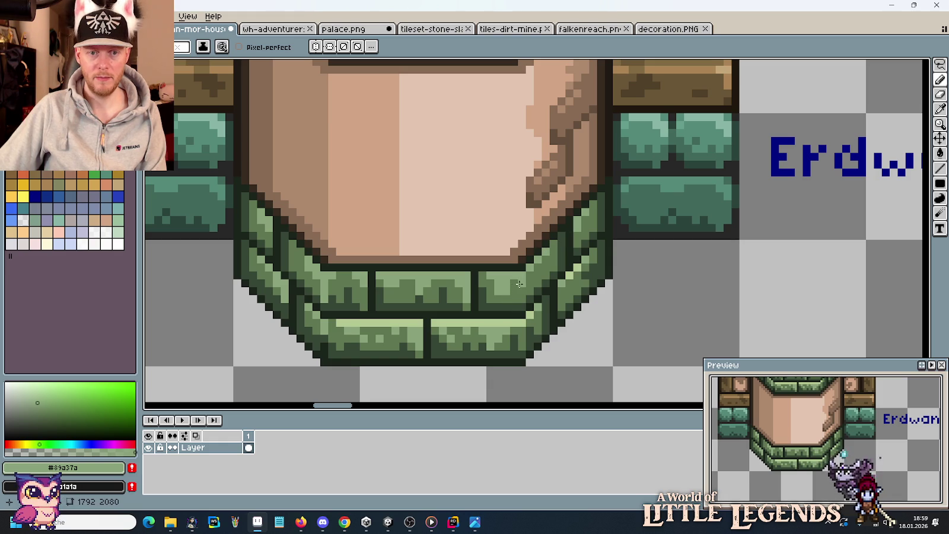
key("alt")
key("alt")
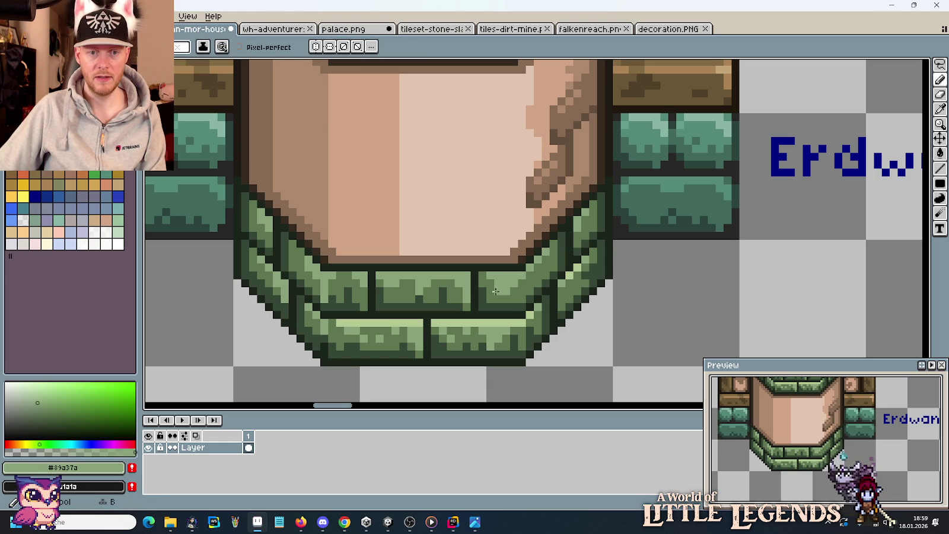
key("alt")
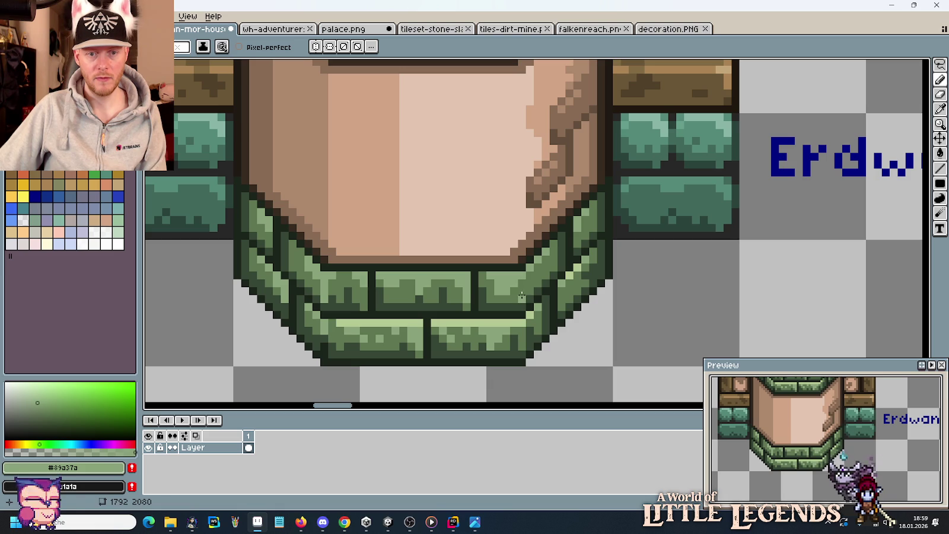
key("alt")
left_click(536, 292, "alt")
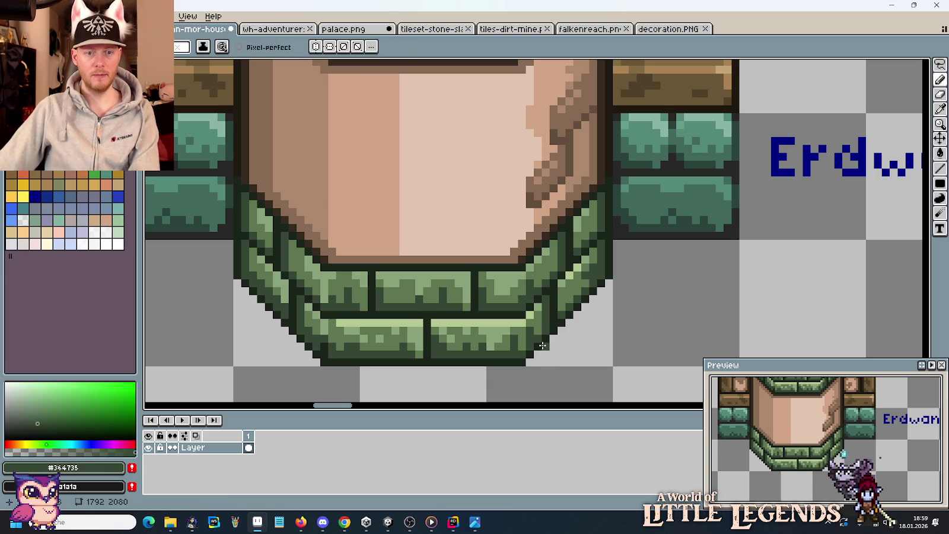
left_click(478, 291, "alt")
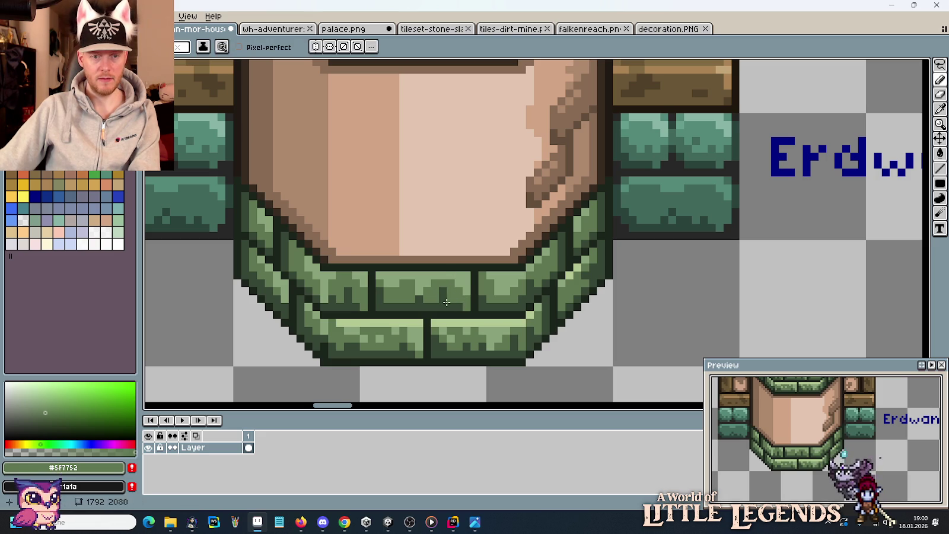
left_click(449, 298, "alt")
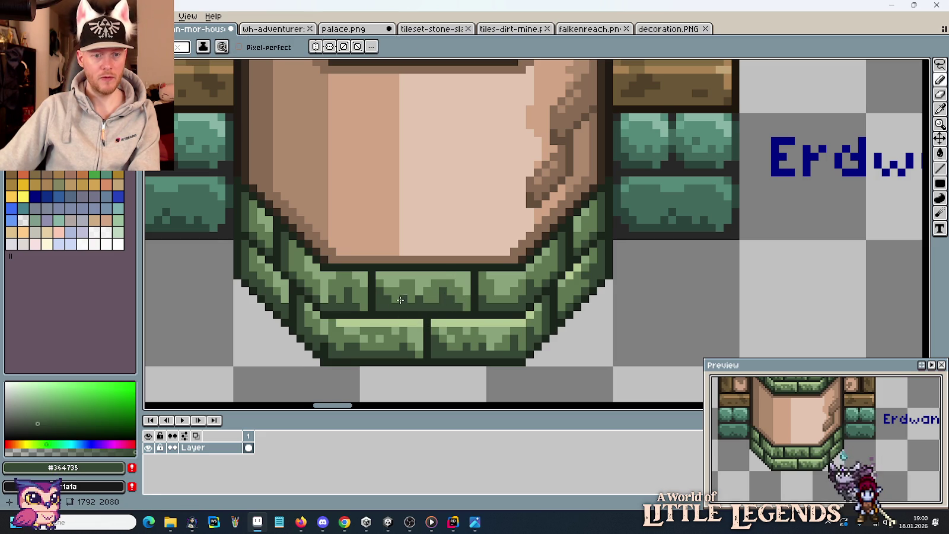
left_click_drag(389, 298, 507, 286)
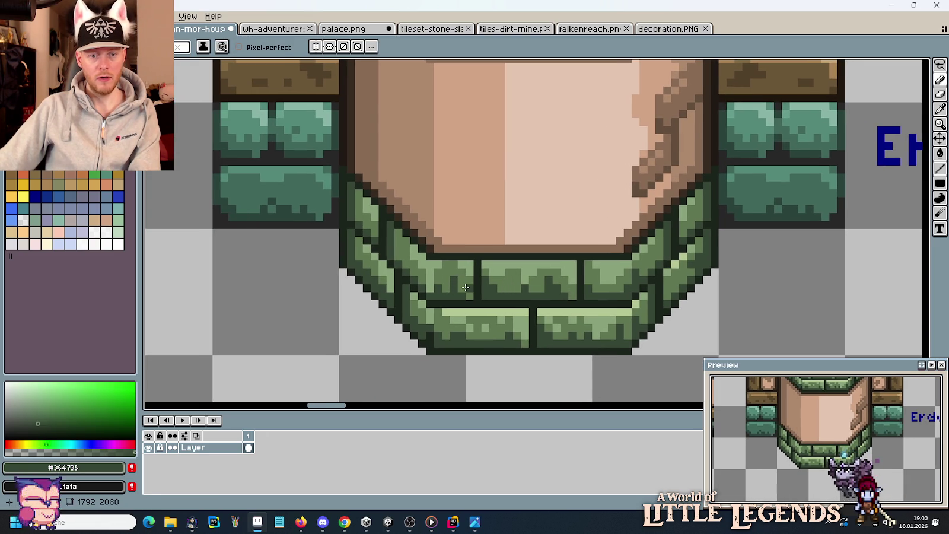
left_click(413, 243, "alt")
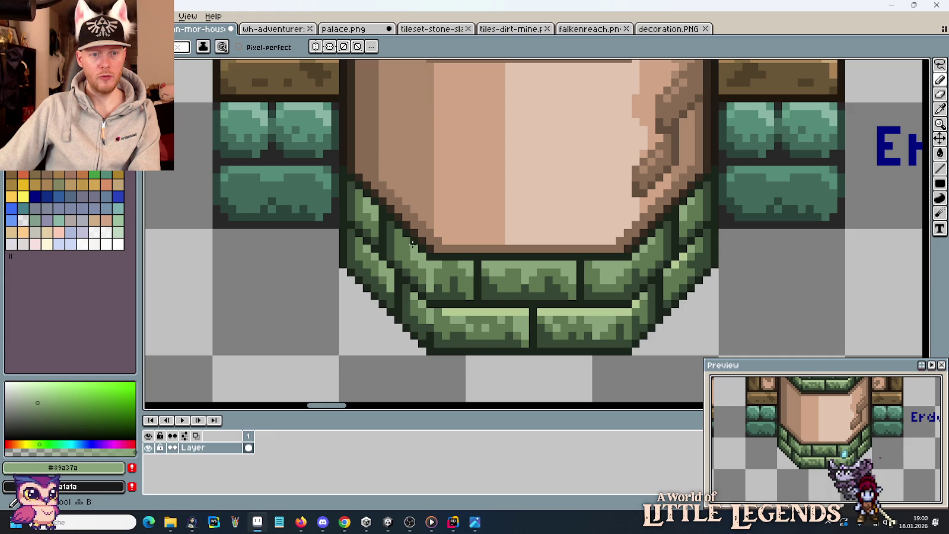
scroll(485, 296, "down", 1)
scroll(427, 272, "down", 2)
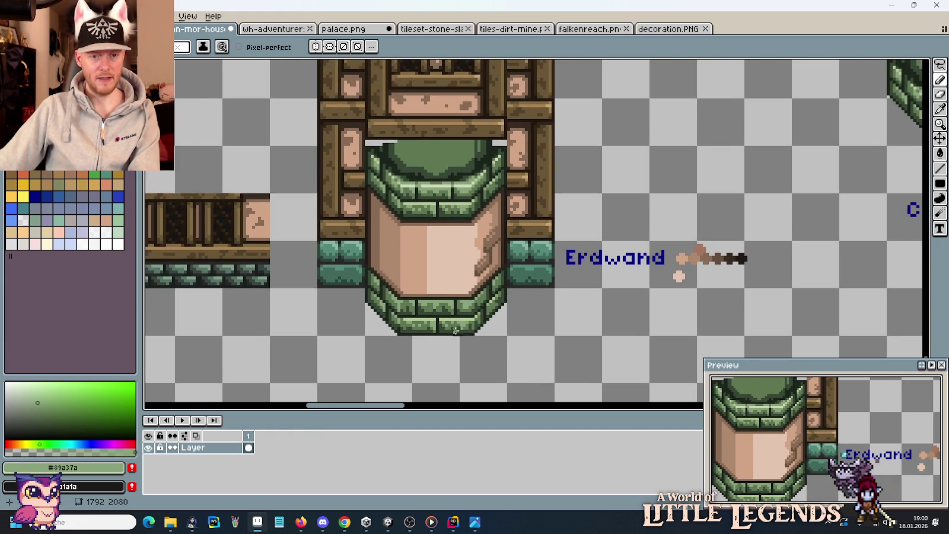
- Pencil pale green #b4c893 highlights along the top rows of the bottom bricks
scroll(508, 286, "up", 1)
scroll(441, 313, "up", 2)
left_click(443, 291, "alt")
mouse_move(409, 199)
left_mouse_down()
mouse_move(439, 198)
mouse_move(430, 215)
left_mouse_up()
left_click(541, 199)
left_click_drag(525, 199, 558, 199)
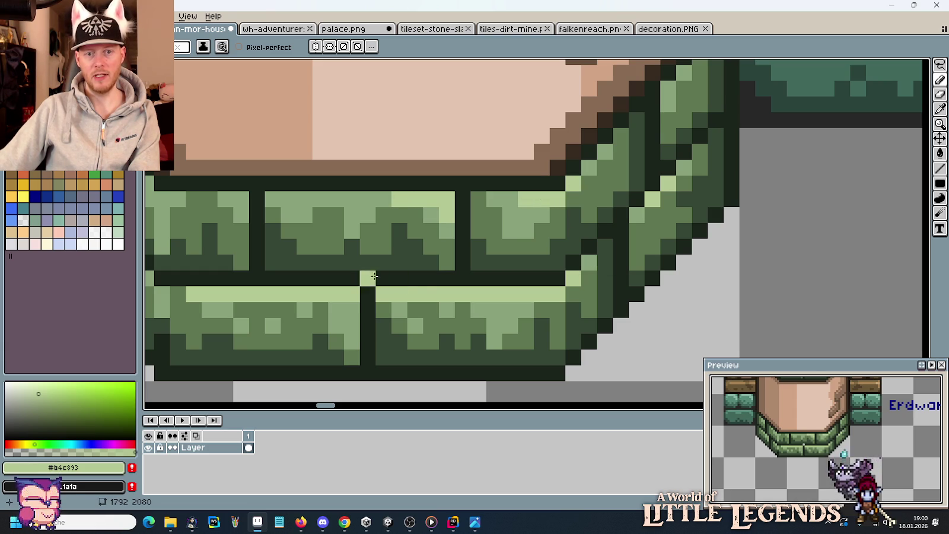
left_click_drag(383, 279, 669, 269)
left_click_drag(590, 190, 638, 190)
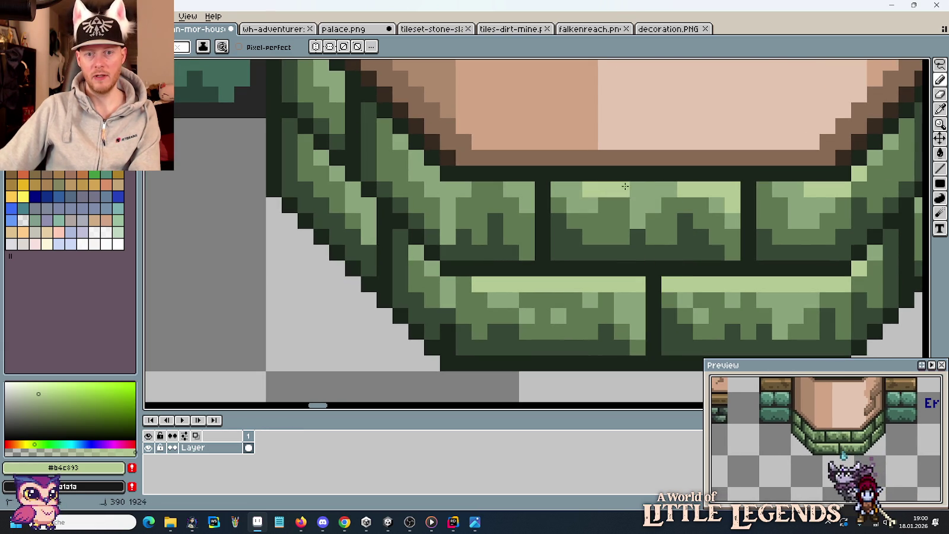
scroll(608, 265, "down", 4)
scroll(608, 265, "up", 2)
scroll(594, 255, "up", 1)
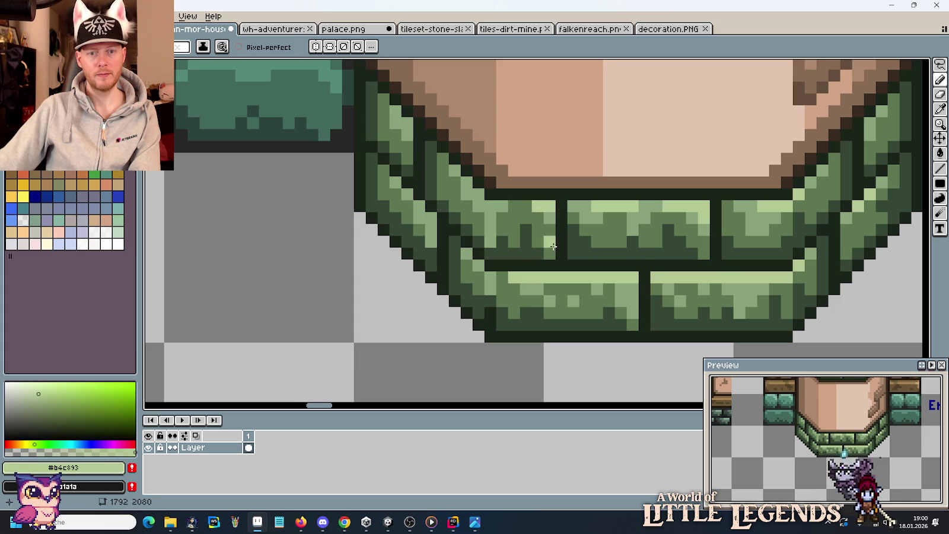
scroll(557, 249, "down", 2)
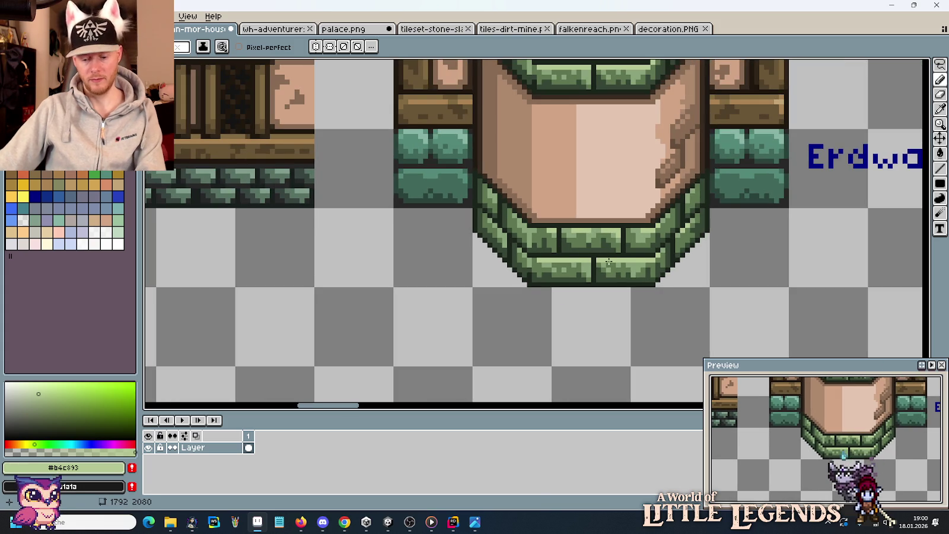
- Switch to the rectangular marquee and save the house tiles file
key("m")
scroll(541, 347, "up", 2)
scroll(541, 347, "down", 1)
key("ctrl+s")
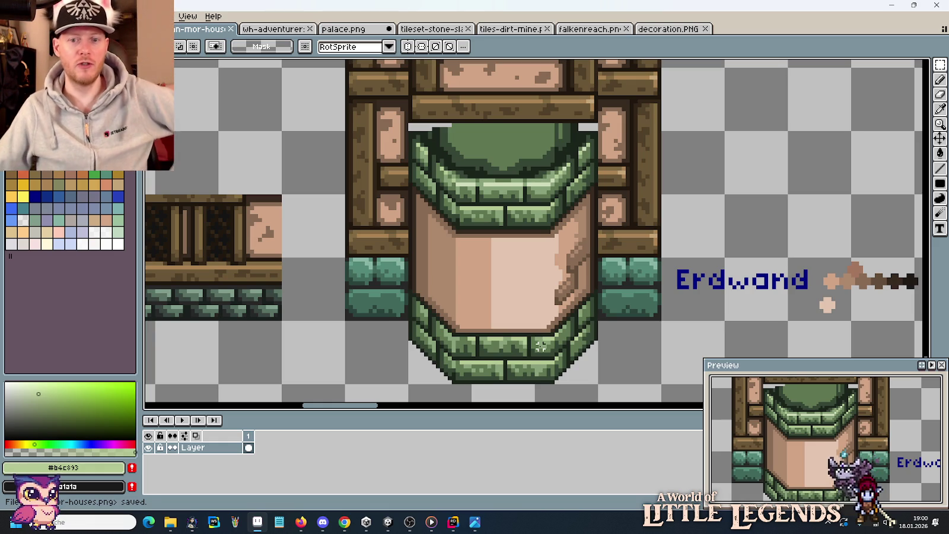
- Pan across the tower and wall tiles, then bring up the colour palette sheet
scroll(495, 263, "down", 1)
scroll(497, 264, "down", 1)
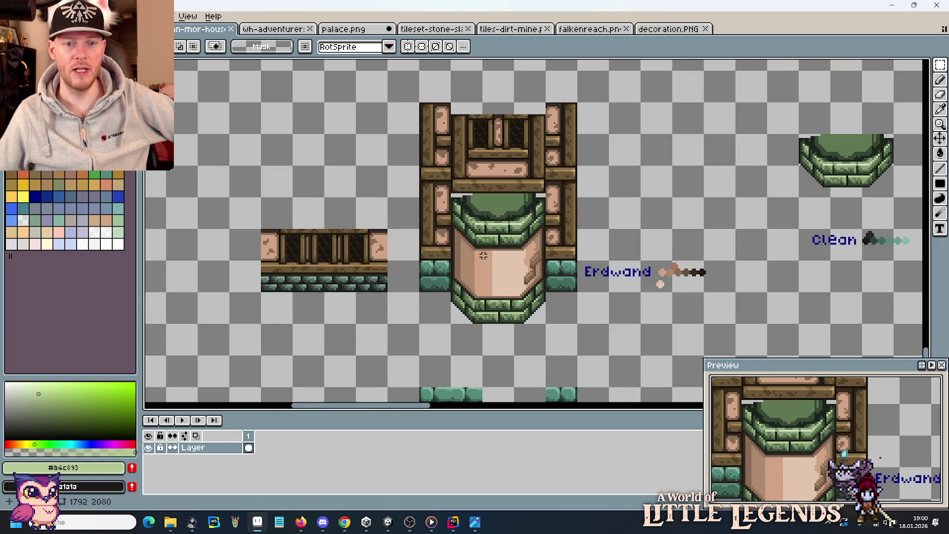
left_click_drag(461, 259, 528, 248)
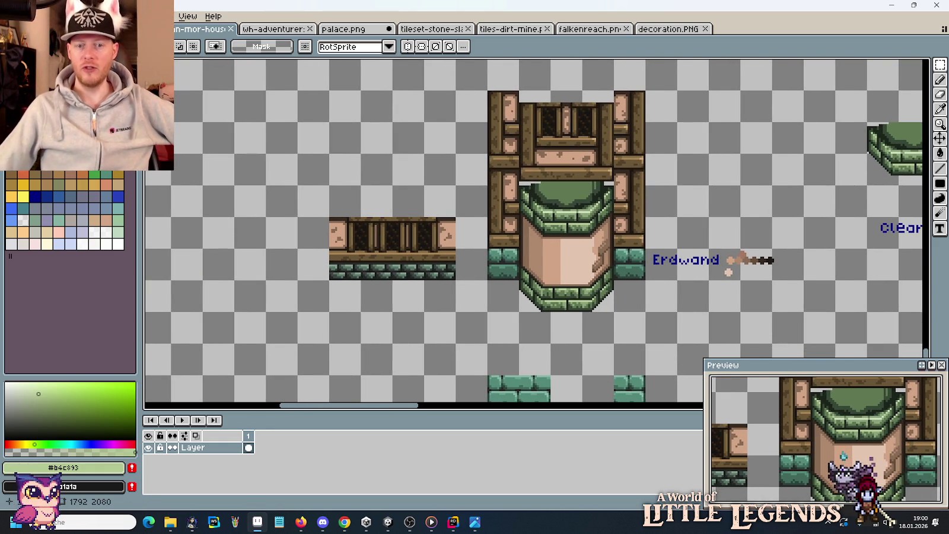
mouse_move(634, 271)
left_mouse_down()
mouse_move(615, 248)
mouse_move(503, 264)
left_mouse_up()
mouse_move(460, 327)
left_mouse_down()
mouse_move(464, 227)
mouse_move(451, 170)
mouse_move(473, 300)
left_mouse_up()
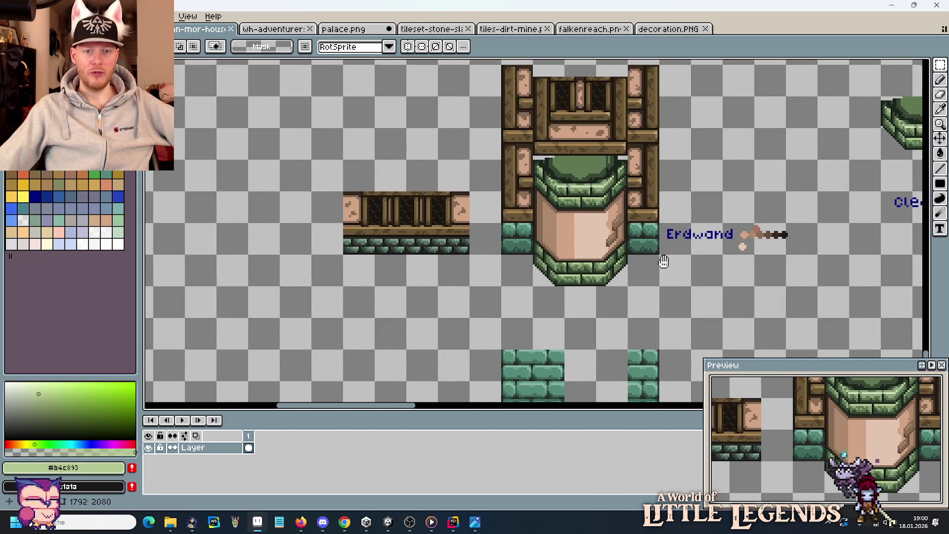
left_click_drag(663, 262, 608, 314)
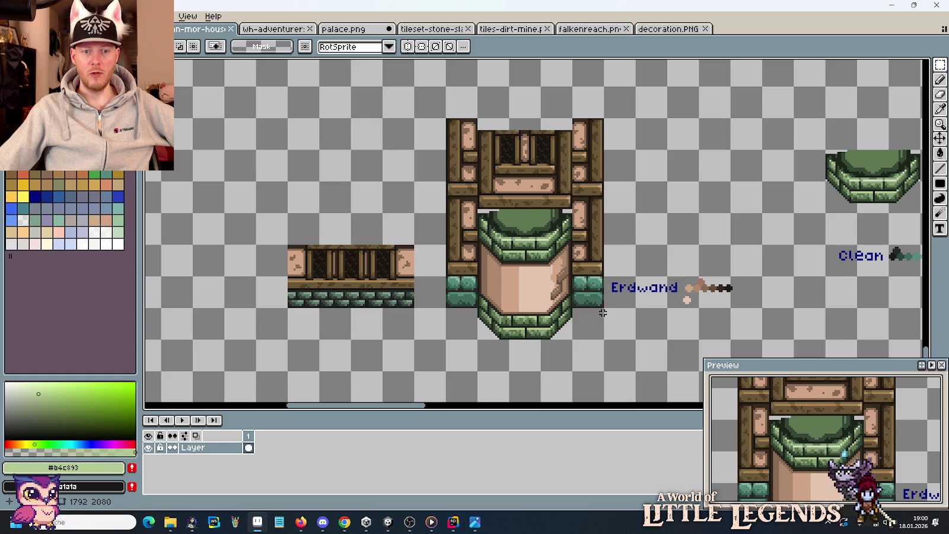
scroll(514, 178, "down", 2)
scroll(515, 195, "up", 2)
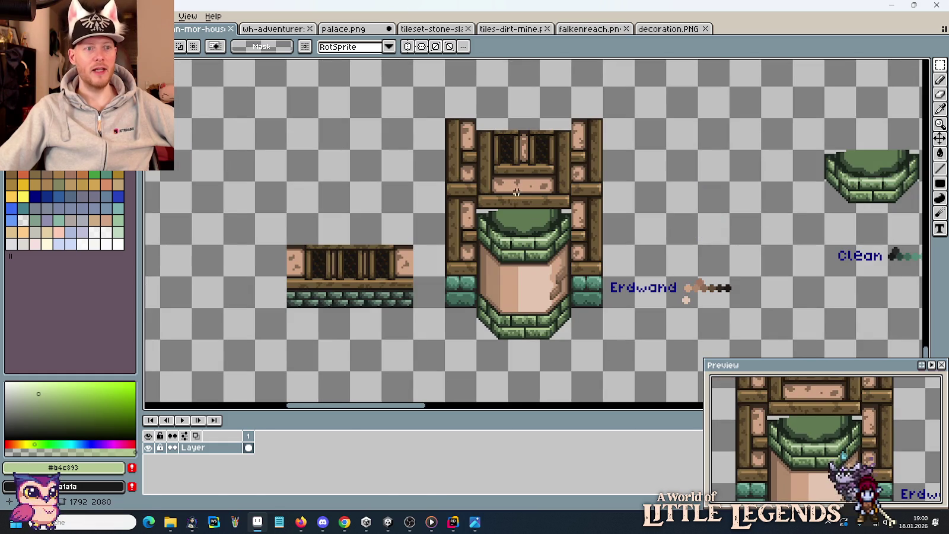
left_click(149, 28)
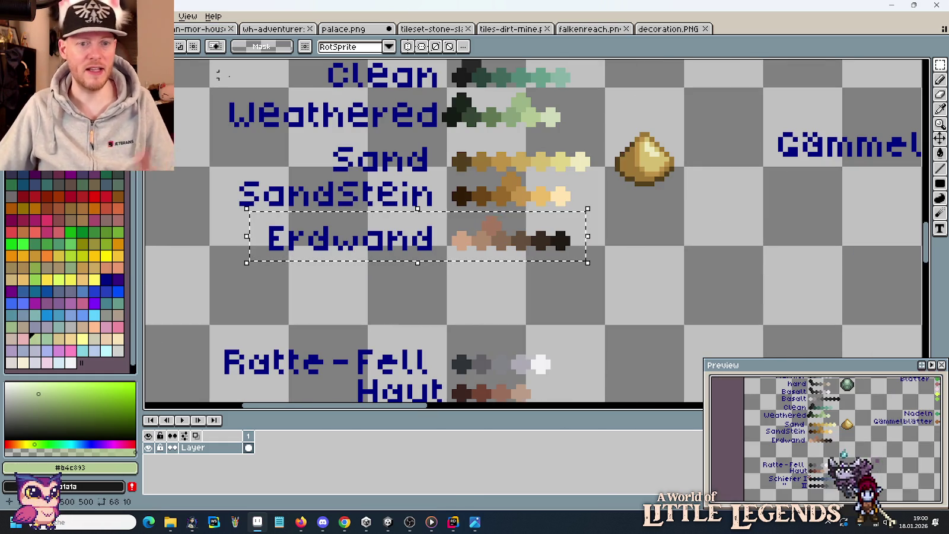
- Select the Erdwand swatches and shift them right to make room
key("ctrl+d")
left_click_drag(444, 209, 593, 268)
left_click_drag(532, 255, 552, 255)
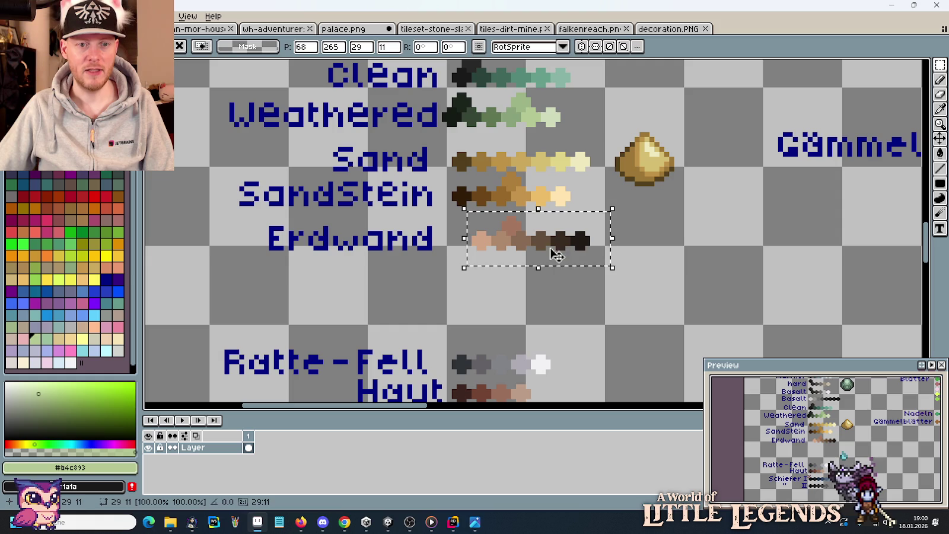
left_click(344, 29)
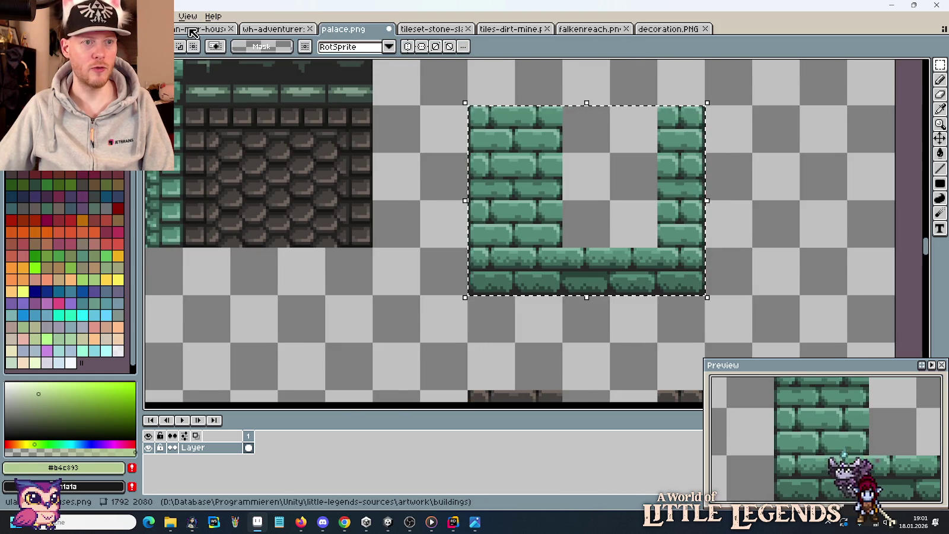
left_click(191, 29)
- Paste the house file's beige swatch at the start of the Erdwand row and save
scroll(685, 318, "up", 1)
left_click_drag(669, 268, 711, 303)
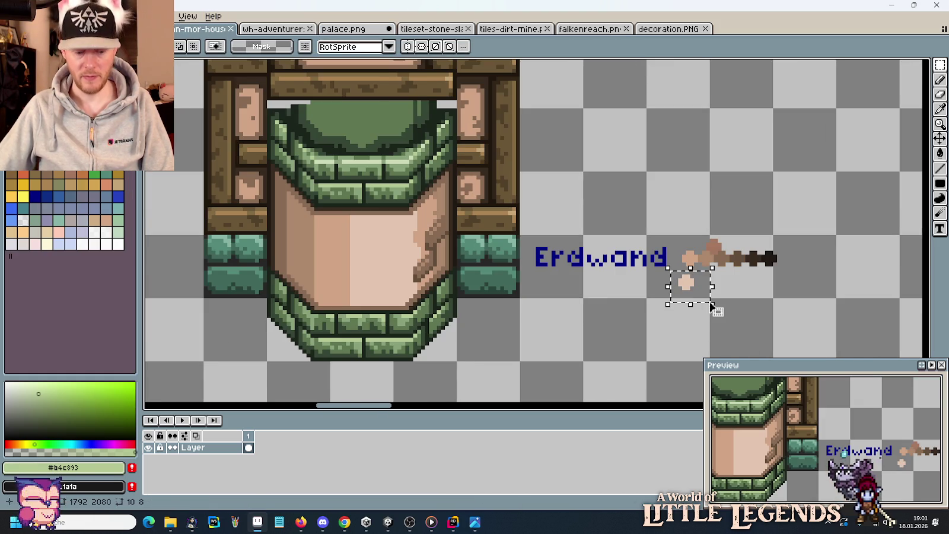
key("ctrl+c")
key("ctrl+Tab")
key("ctrl+v")
left_click_drag(537, 241, 490, 253)
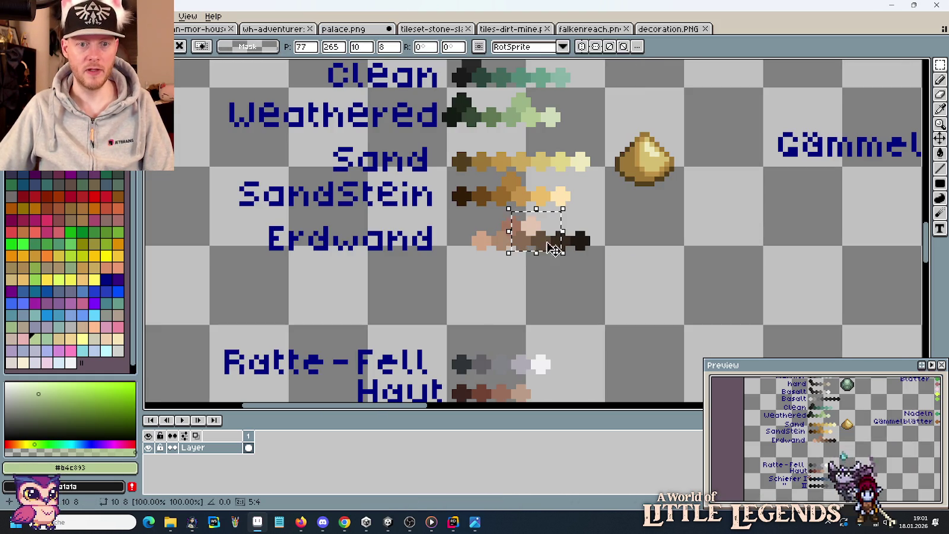
left_click(548, 272)
key("ctrl+s")
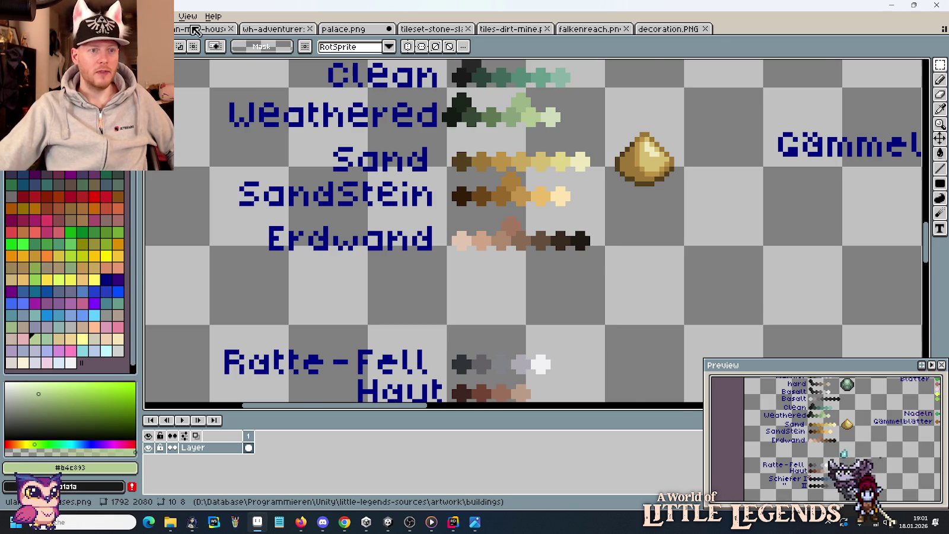
key("ctrl+Tab")
left_click(347, 29)
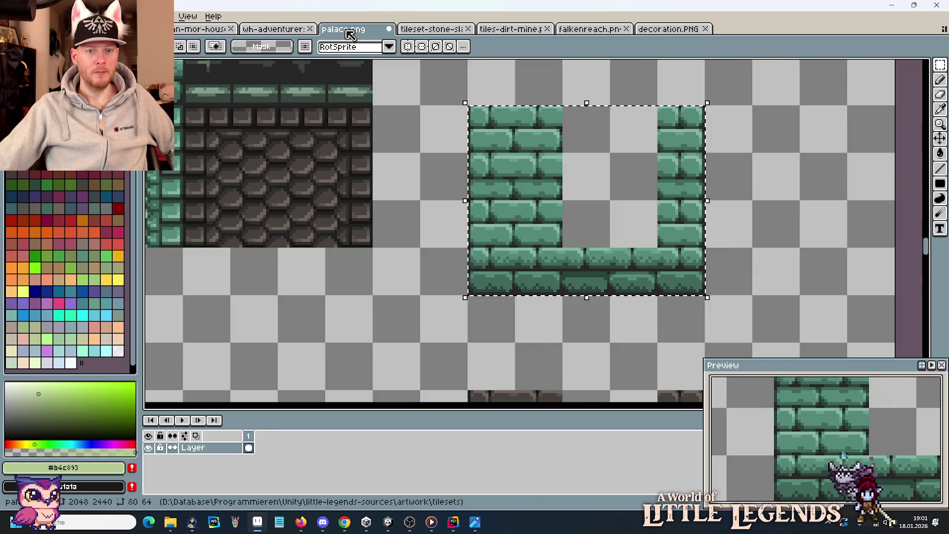
- Close palace.png without saving, then close decoration.PNG
left_click(390, 29)
left_click(474, 284)
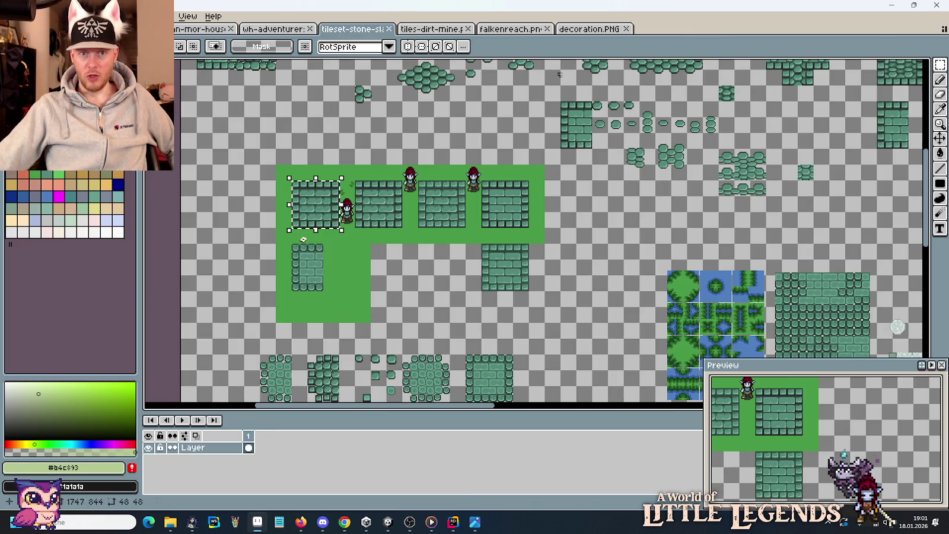
left_click(604, 28)
left_click(628, 29)
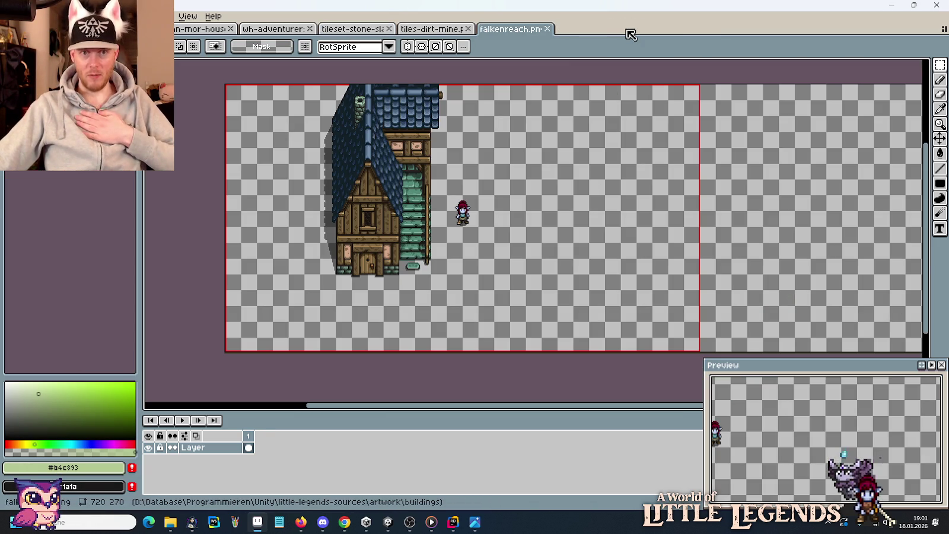